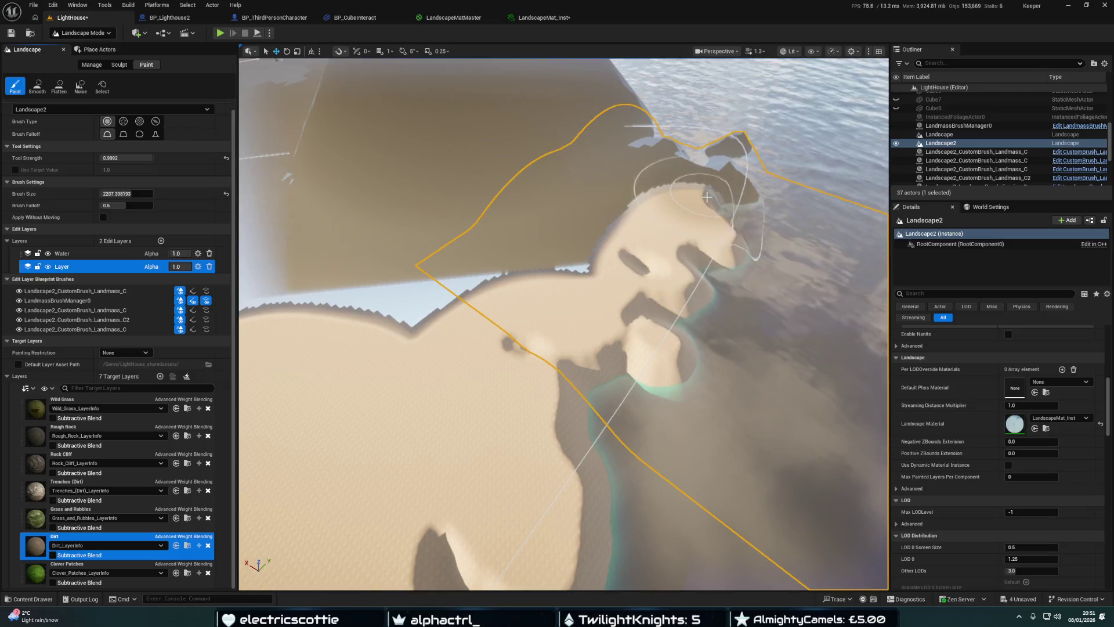
Fly around the island to survey the shoreline, lighthouse and underwater terrain
{"action": "left_click_drag", "start_coordinate": [413, 299], "coordinate": [438, 290]}
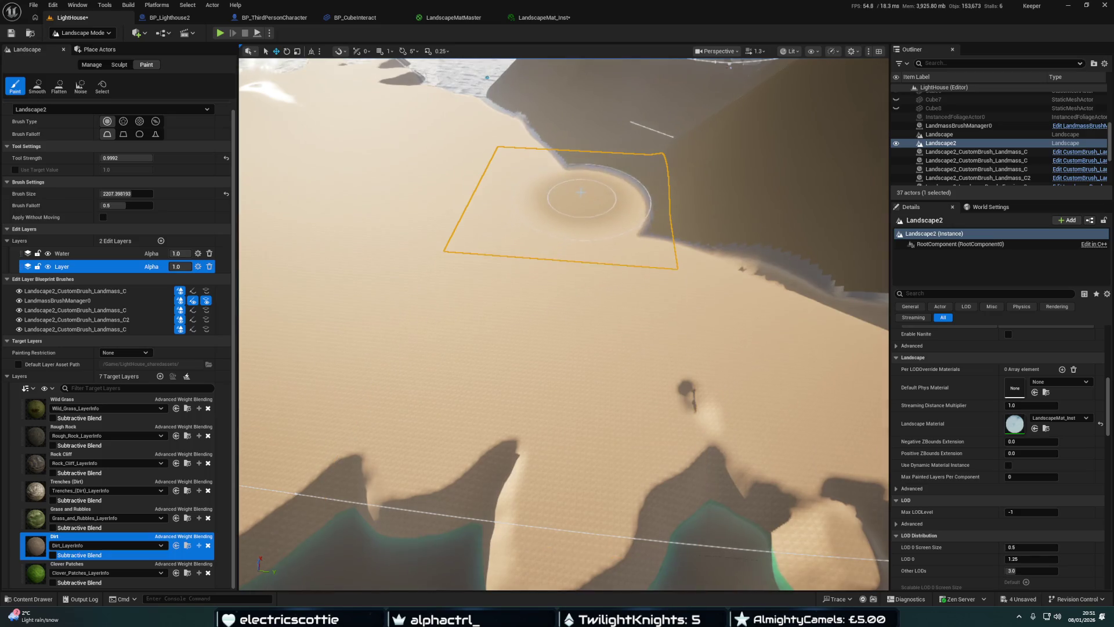
{"action": "mouse_move", "coordinate": [542, 168]}
{"action": "left_mouse_down"}
{"action": "mouse_move", "coordinate": [546, 122]}
{"action": "mouse_move", "coordinate": [557, 121]}
{"action": "left_mouse_up"}
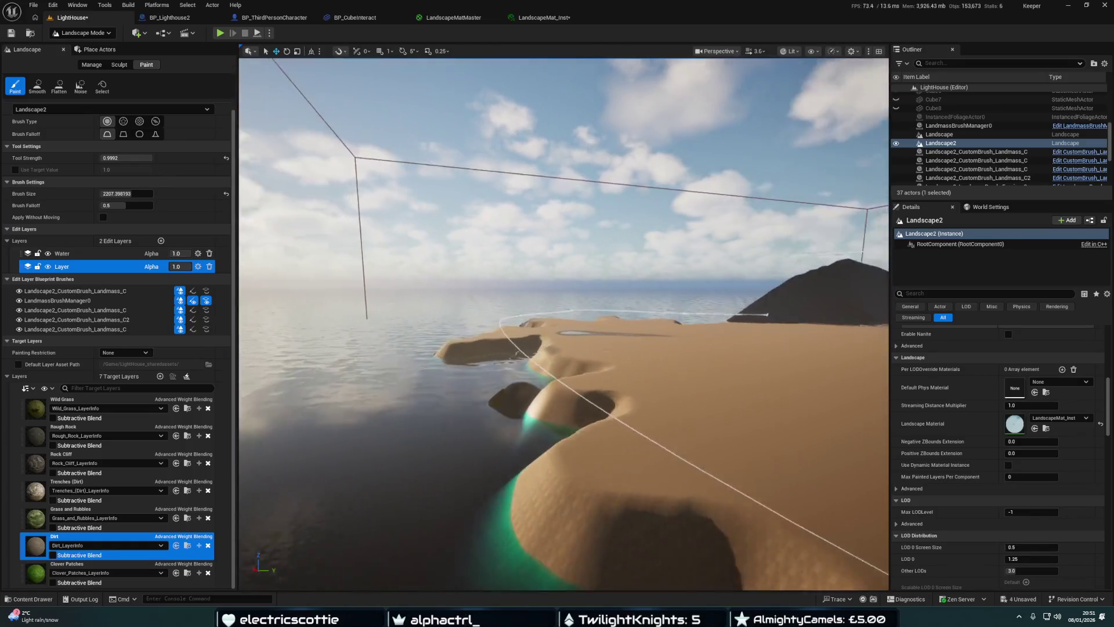
{"action": "left_click_drag", "start_coordinate": [557, 120], "coordinate": [586, 122]}
{"action": "mouse_move", "coordinate": [547, 362]}
{"action": "left_mouse_down"}
{"action": "mouse_move", "coordinate": [551, 316]}
{"action": "mouse_move", "coordinate": [551, 435]}
{"action": "mouse_move", "coordinate": [557, 335]}
{"action": "left_mouse_up"}
{"action": "mouse_move", "coordinate": [656, 209]}
{"action": "left_mouse_down"}
{"action": "mouse_move", "coordinate": [674, 156]}
{"action": "mouse_move", "coordinate": [764, 263]}
{"action": "mouse_move", "coordinate": [763, 290]}
{"action": "left_mouse_up"}
{"action": "left_click_drag", "start_coordinate": [608, 201], "coordinate": [608, 175]}
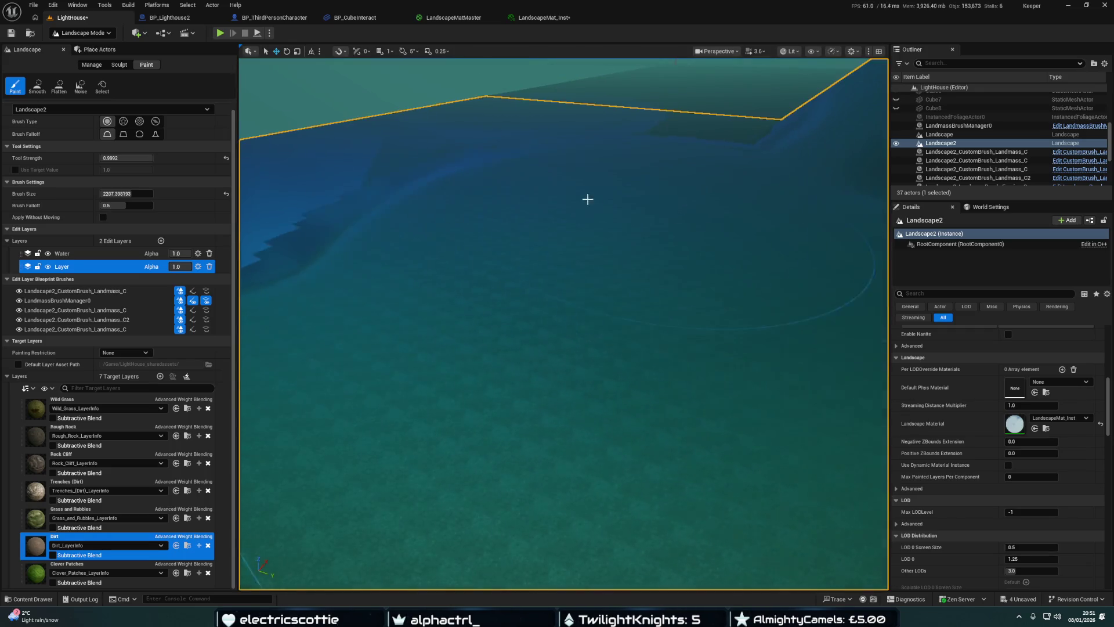
{"action": "left_click_drag", "start_coordinate": [647, 129], "coordinate": [647, 191]}
{"action": "left_click_drag", "start_coordinate": [479, 313], "coordinate": [488, 262]}
{"action": "scroll", "coordinate": [977, 151], "scroll_direction": "down", "scroll_amount": 5}
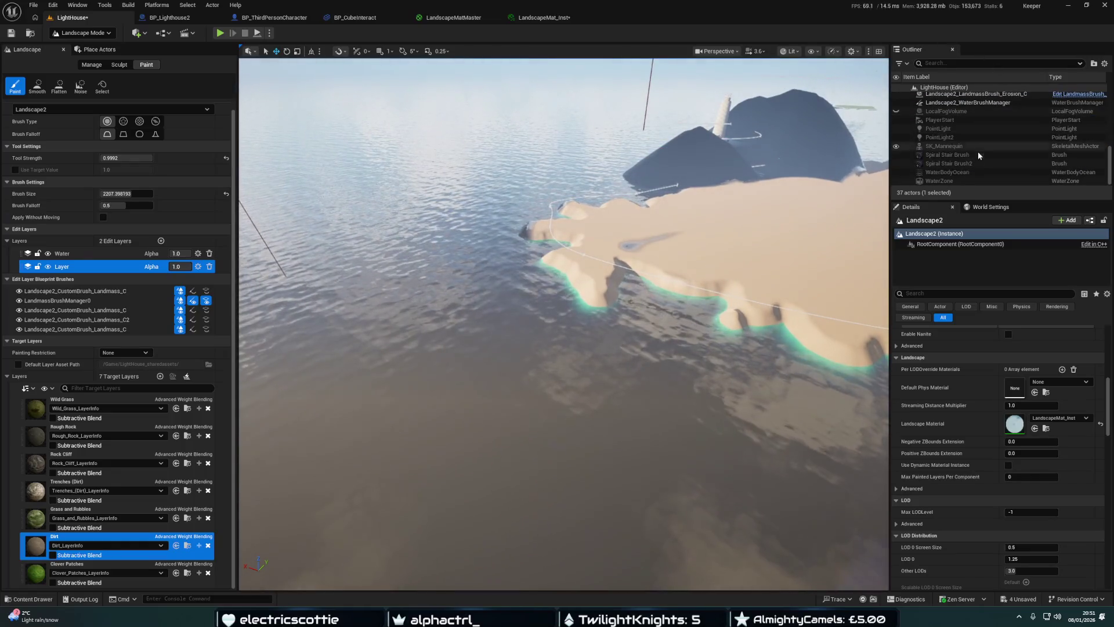
Hide WaterBodyOcean in the viewport and return to Landscape paint mode
{"action": "key", "text": "shift+1"}
{"action": "left_click", "coordinate": [929, 173]}
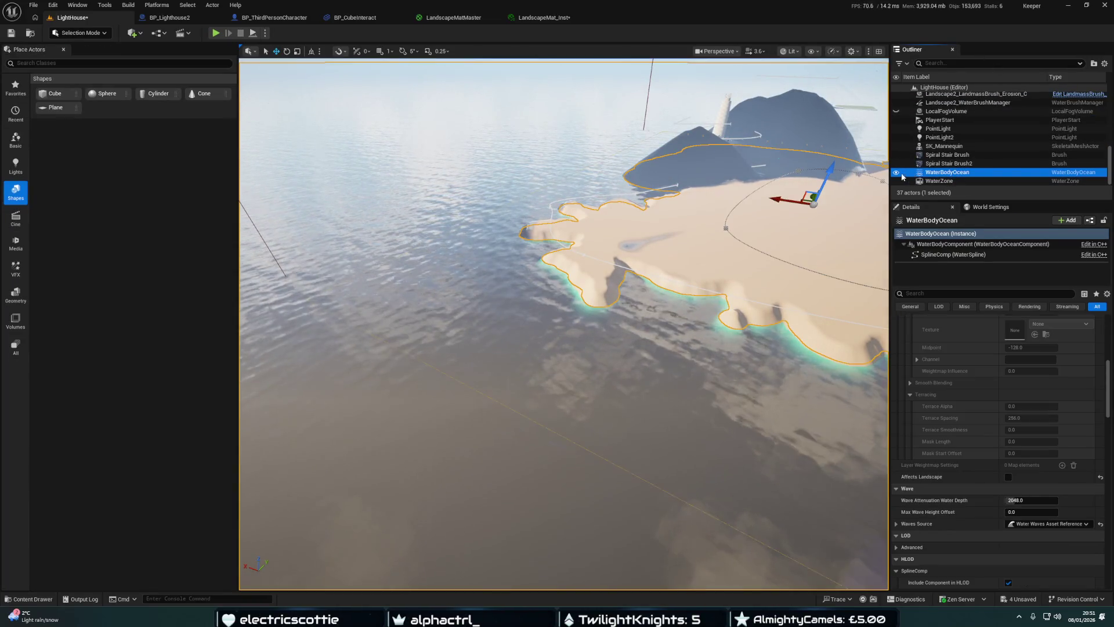
{"action": "left_click", "coordinate": [896, 172]}
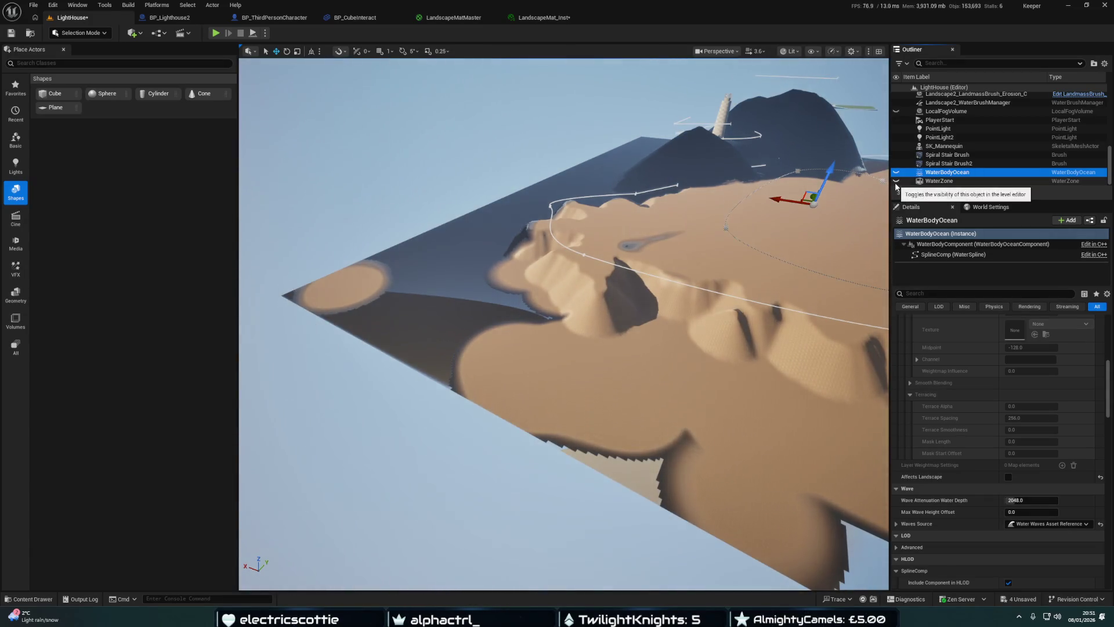
{"action": "left_click_drag", "start_coordinate": [730, 214], "coordinate": [730, 214]}
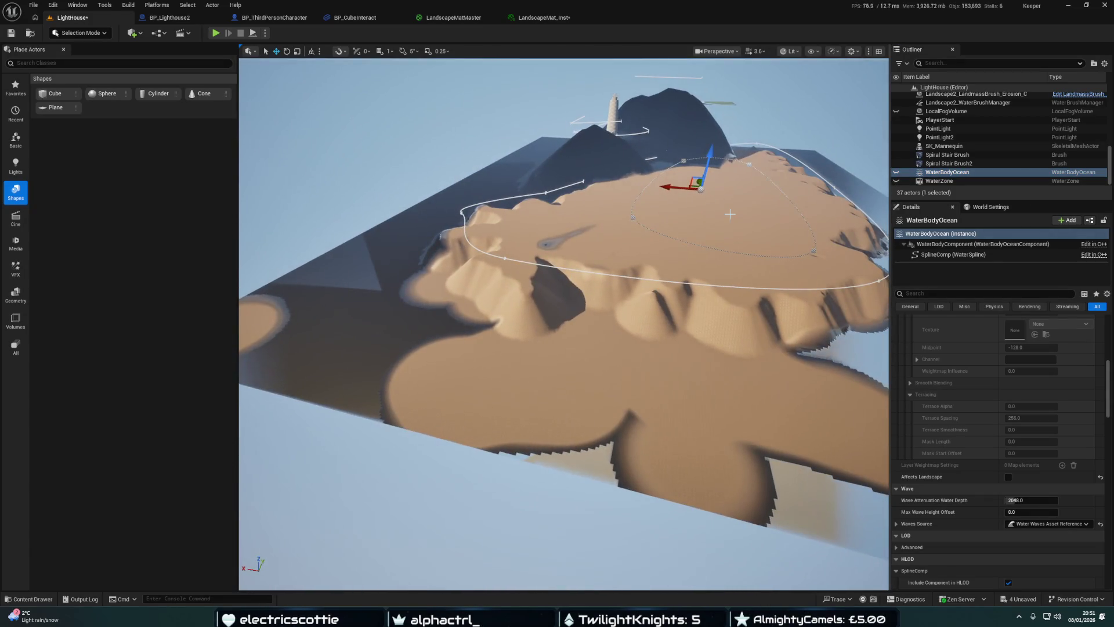
{"action": "key", "text": "shift+2"}
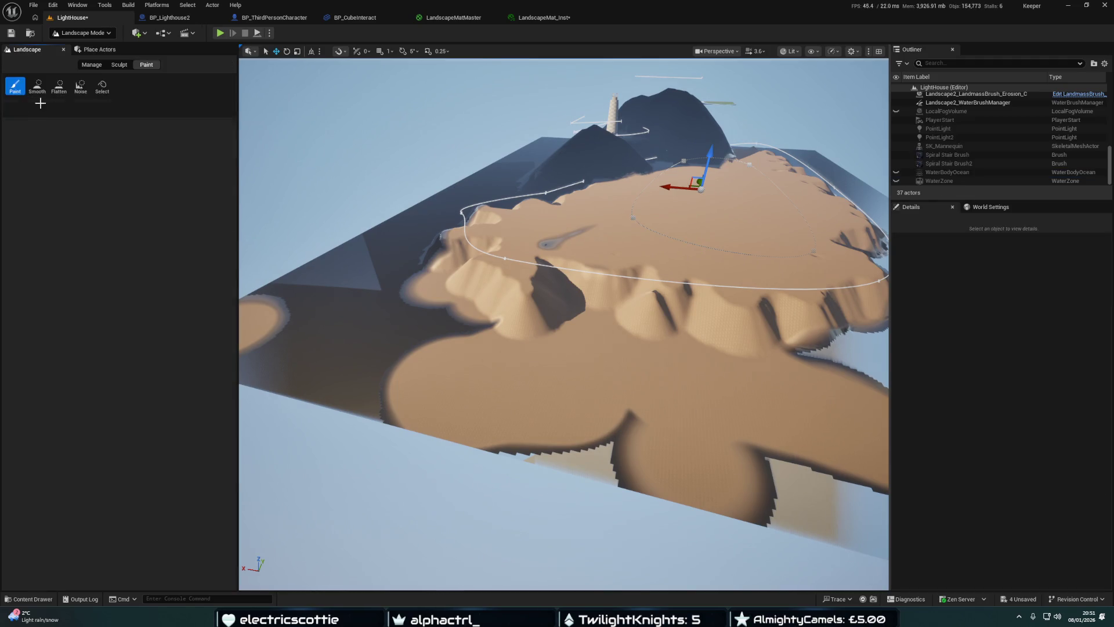
Paint the island's broad areas and dark edges with the Dirt layer at brush size 6216.6
{"action": "mouse_move", "coordinate": [385, 355]}
{"action": "left_mouse_down"}
{"action": "mouse_move", "coordinate": [367, 373]}
{"action": "mouse_move", "coordinate": [616, 443]}
{"action": "mouse_move", "coordinate": [421, 402]}
{"action": "left_mouse_up"}
{"action": "key", "text": "bracketright"}
{"action": "key", "text": "bracketright"}
{"action": "key", "text": "bracketright"}
{"action": "left_click_drag", "start_coordinate": [414, 347], "coordinate": [542, 366]}
{"action": "left_click_drag", "start_coordinate": [614, 231], "coordinate": [604, 233]}
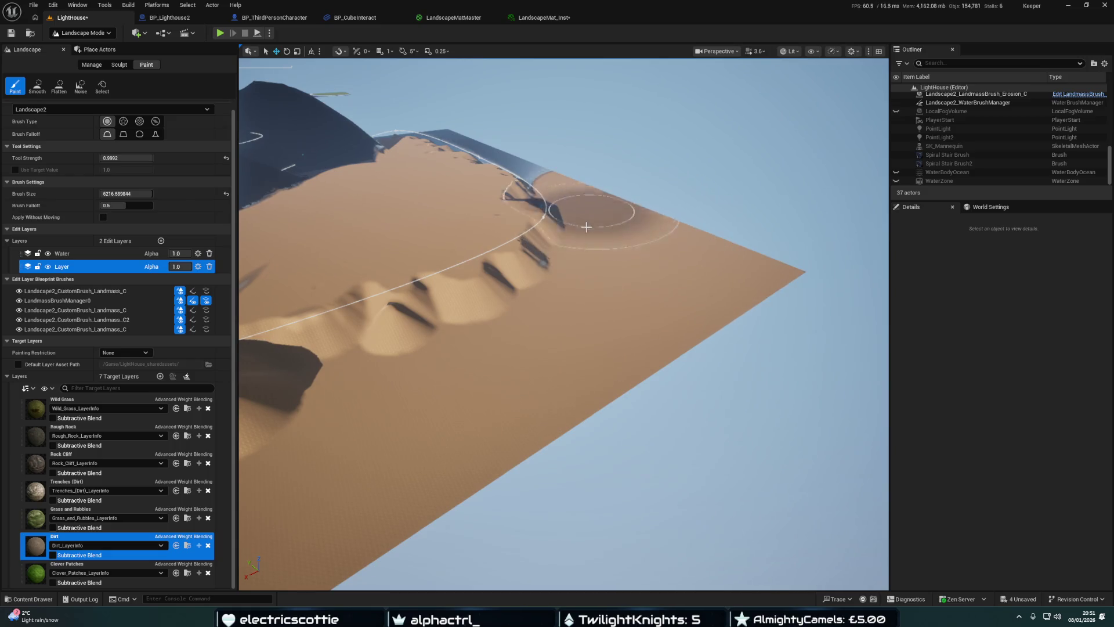
{"action": "mouse_move", "coordinate": [423, 378]}
{"action": "left_mouse_down"}
{"action": "mouse_move", "coordinate": [476, 380]}
{"action": "mouse_move", "coordinate": [415, 336]}
{"action": "mouse_move", "coordinate": [486, 348]}
{"action": "left_mouse_up"}
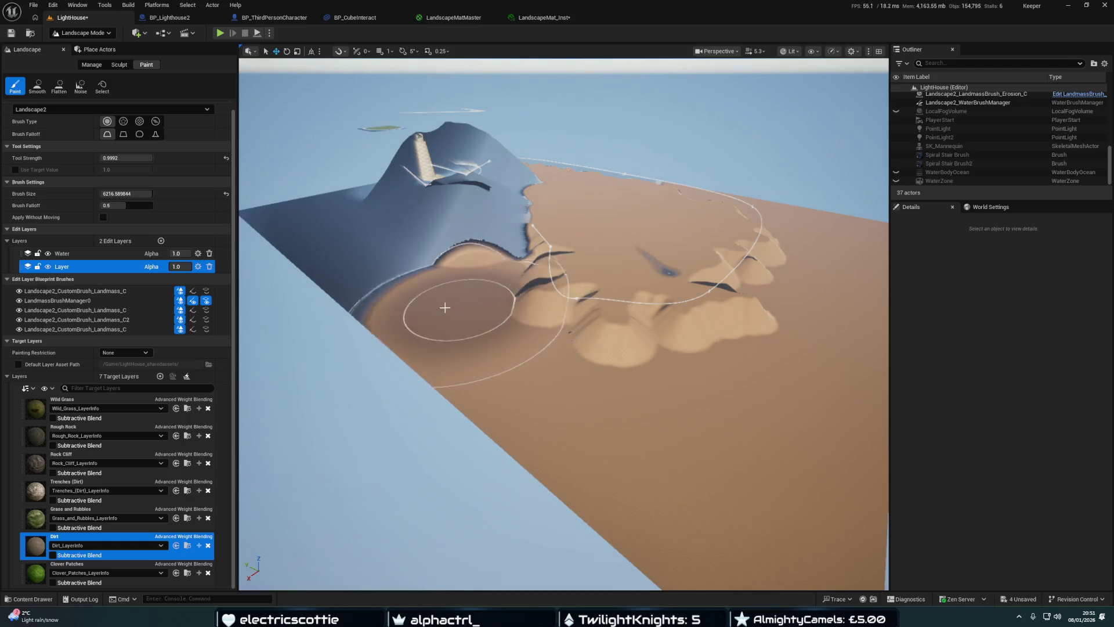
{"action": "mouse_move", "coordinate": [323, 286]}
{"action": "left_mouse_down"}
{"action": "mouse_move", "coordinate": [372, 267]}
{"action": "mouse_move", "coordinate": [430, 317]}
{"action": "left_mouse_up"}
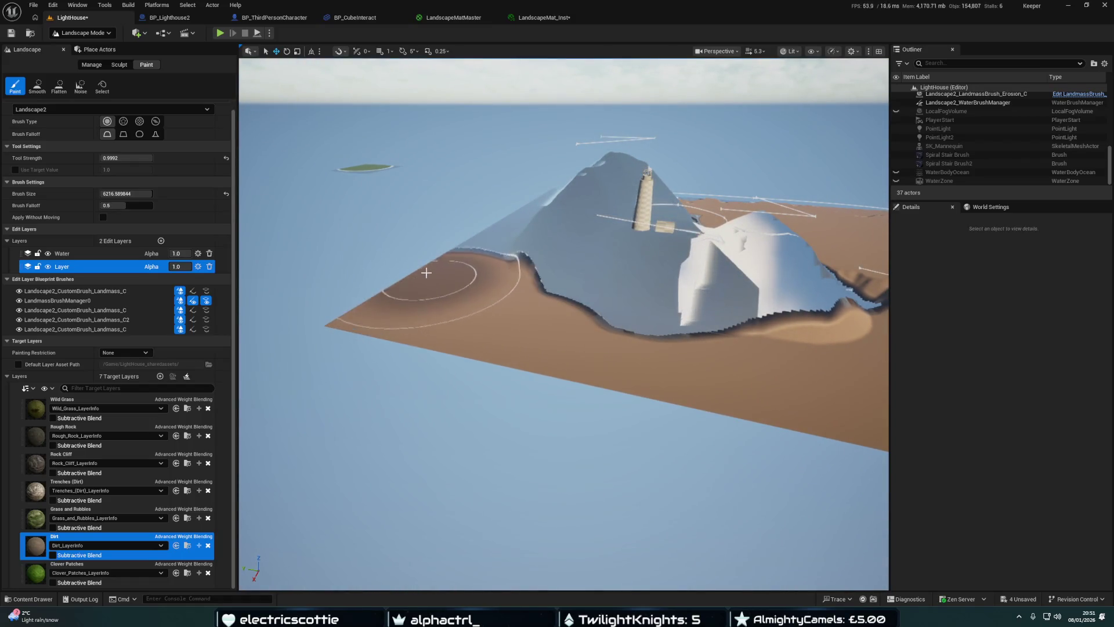
{"action": "mouse_move", "coordinate": [435, 257]}
{"action": "left_mouse_down"}
{"action": "mouse_move", "coordinate": [441, 217]}
{"action": "mouse_move", "coordinate": [542, 412]}
{"action": "mouse_move", "coordinate": [482, 407]}
{"action": "mouse_move", "coordinate": [348, 330]}
{"action": "mouse_move", "coordinate": [359, 266]}
{"action": "left_mouse_up"}
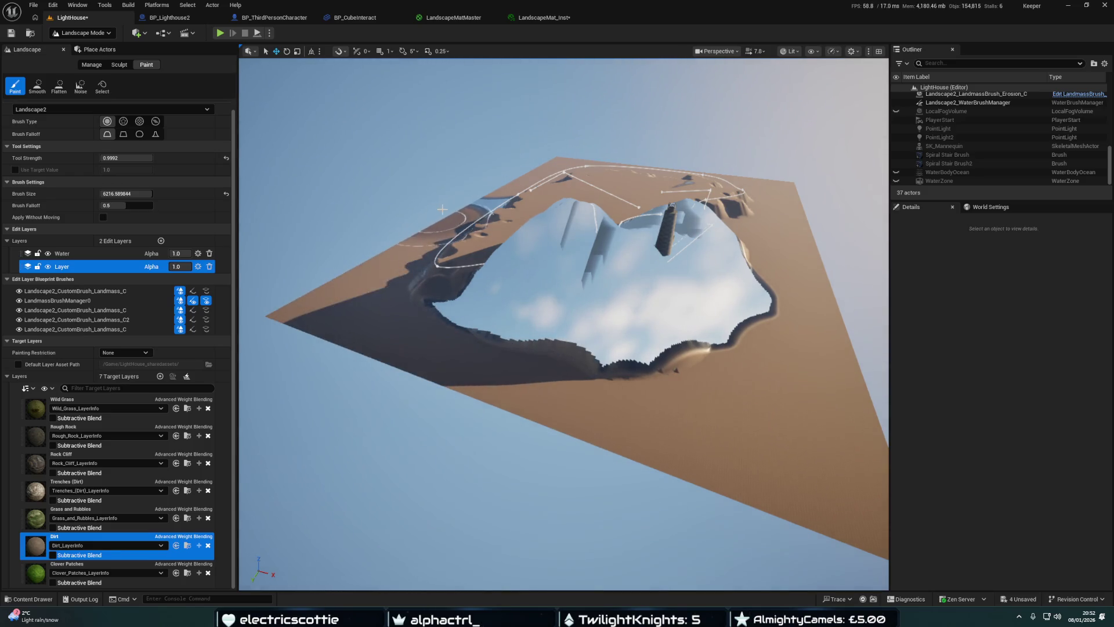
{"action": "mouse_move", "coordinate": [404, 295]}
{"action": "left_mouse_down"}
{"action": "mouse_move", "coordinate": [398, 319]}
{"action": "mouse_move", "coordinate": [402, 267]}
{"action": "left_mouse_up"}
{"action": "mouse_move", "coordinate": [563, 325]}
{"action": "left_mouse_down"}
{"action": "mouse_move", "coordinate": [534, 348]}
{"action": "mouse_move", "coordinate": [551, 330]}
{"action": "left_mouse_up"}
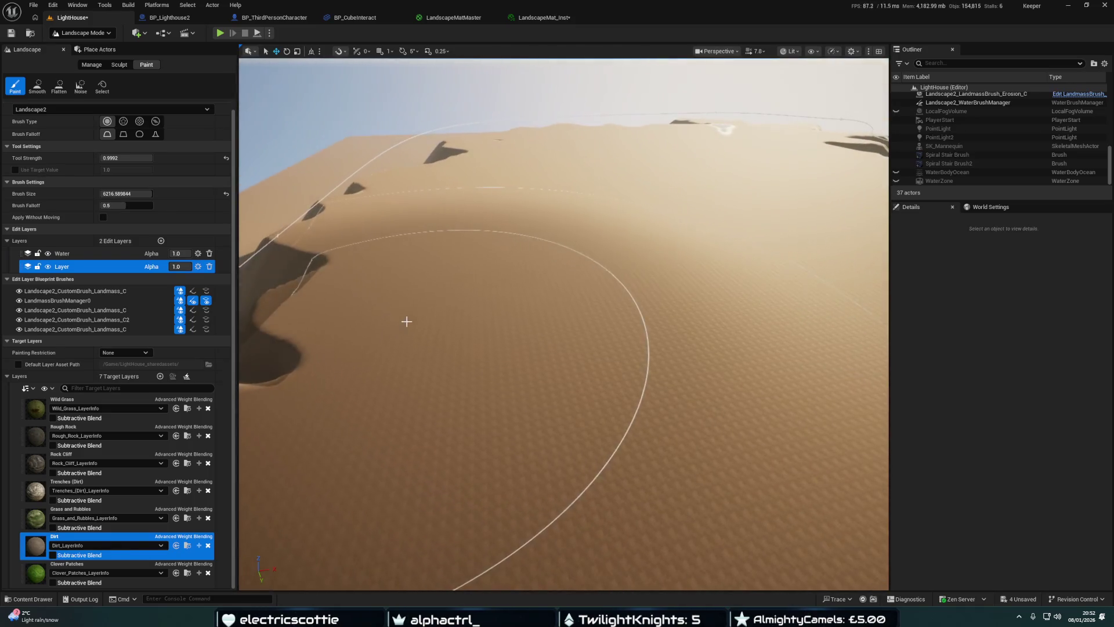
{"action": "key", "text": "ctrl+space"}
Briefly open LandscapeMatMaster, then close the material editors
{"action": "double_click", "coordinate": [182, 419]}
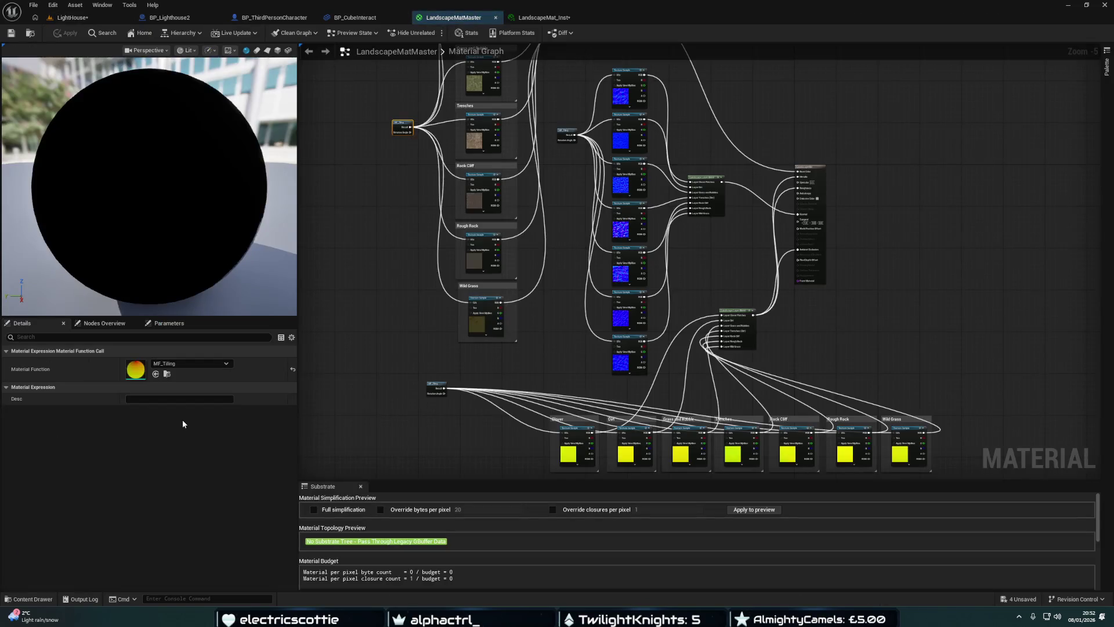
{"action": "left_click", "coordinate": [496, 17]}
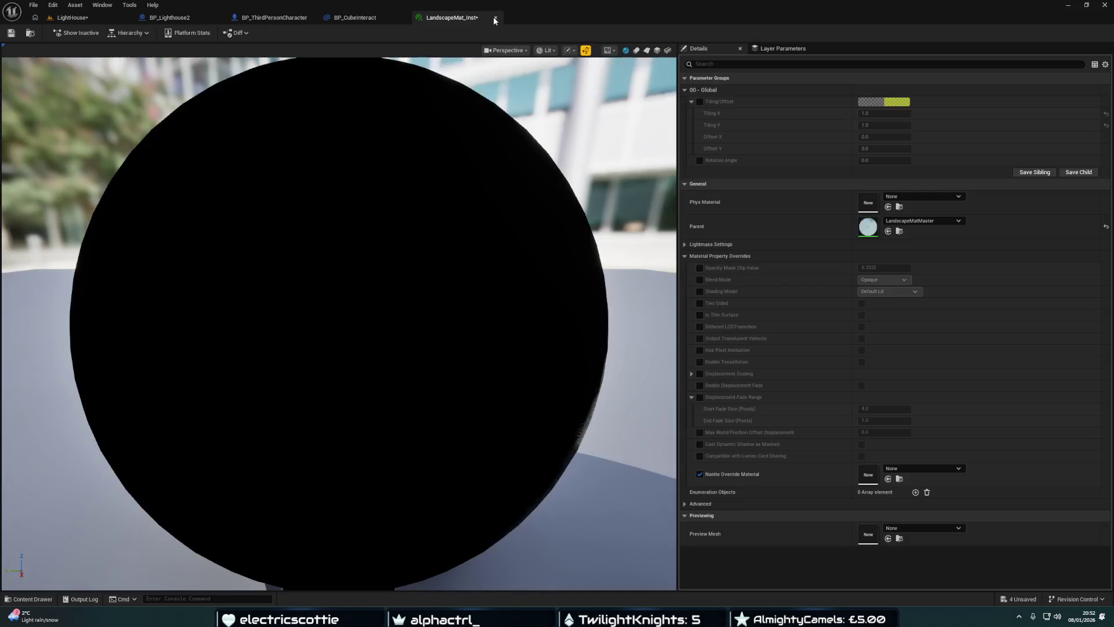
{"action": "left_click", "coordinate": [493, 17]}
{"action": "key", "text": "ctrl+space"}
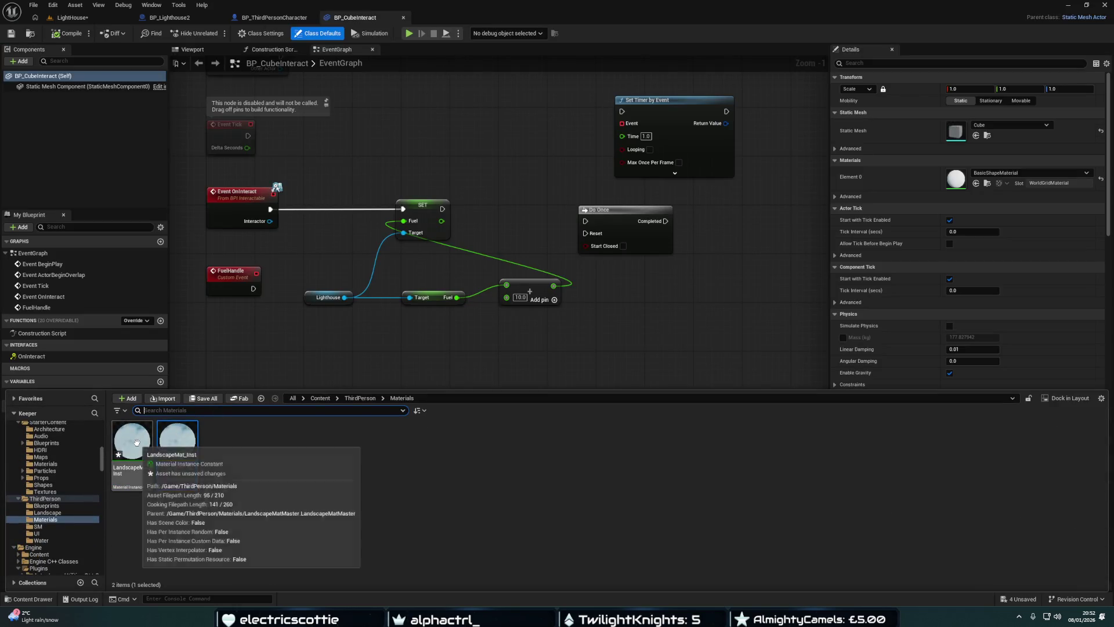
Open LandscapeMat_Inst and enable its Tiling/Offset override
{"action": "double_click", "coordinate": [138, 448]}
{"action": "left_click", "coordinate": [76, 18]}
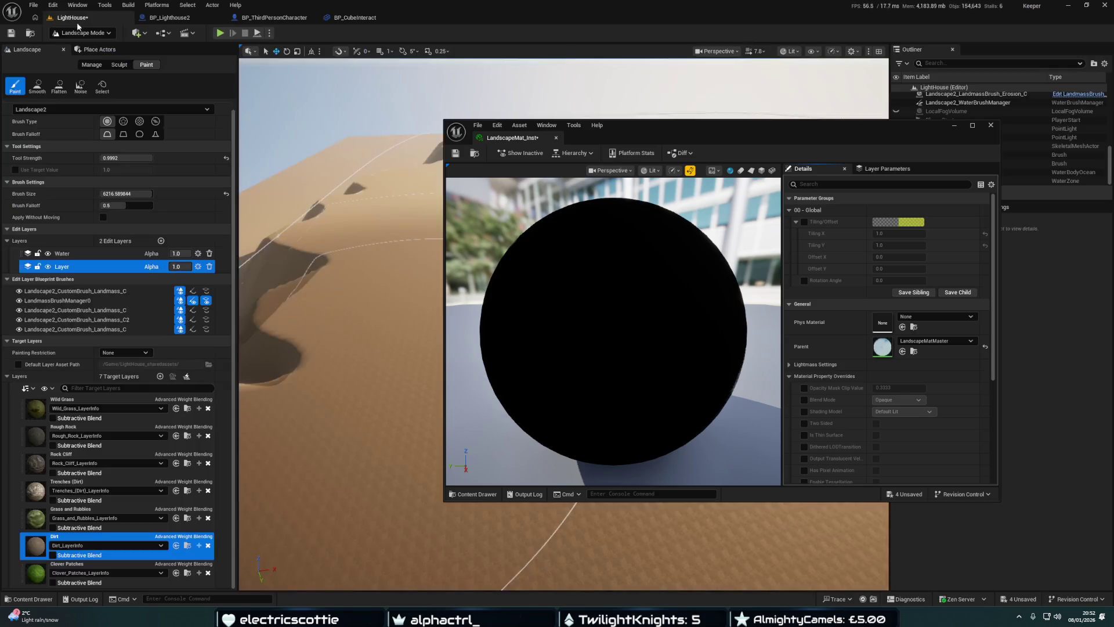
{"action": "mouse_move", "coordinate": [636, 126]}
{"action": "left_mouse_down"}
{"action": "mouse_move", "coordinate": [682, 102]}
{"action": "mouse_move", "coordinate": [476, 75]}
{"action": "mouse_move", "coordinate": [416, 19]}
{"action": "left_mouse_up"}
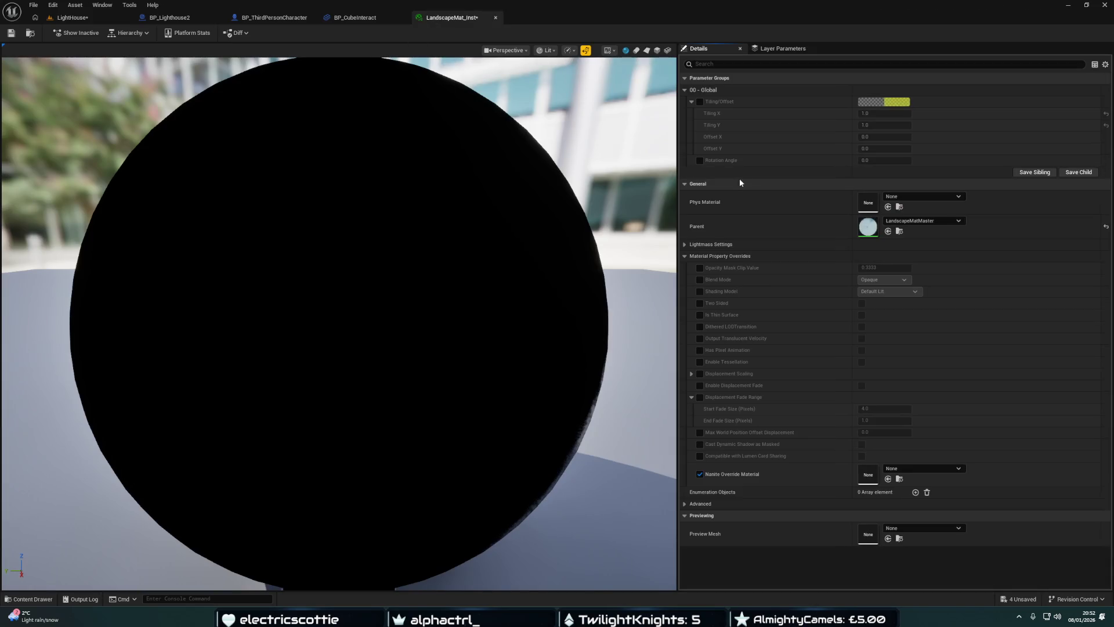
{"action": "left_click", "coordinate": [699, 101]}
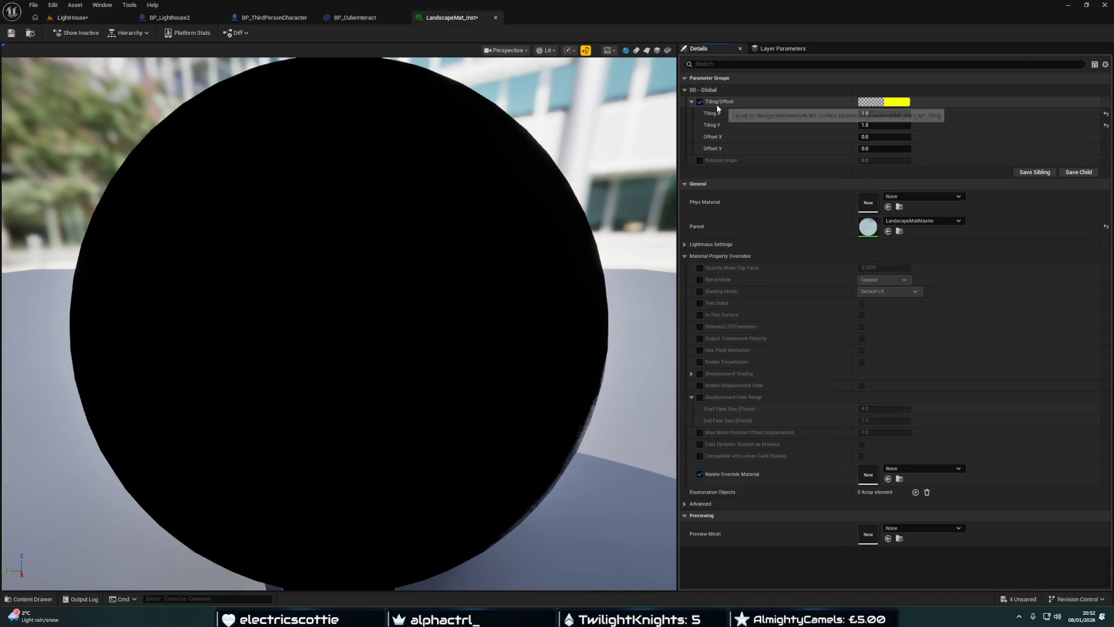
Float the LandscapeMat_Inst editor in its own window beside the level
{"action": "left_click_drag", "start_coordinate": [463, 19], "coordinate": [639, 142]}
{"action": "left_click", "coordinate": [69, 17]}
{"action": "left_click_drag", "start_coordinate": [497, 211], "coordinate": [497, 211]}
{"action": "left_click_drag", "start_coordinate": [522, 255], "coordinate": [522, 255]}
{"action": "left_click_drag", "start_coordinate": [754, 130], "coordinate": [892, 106]}
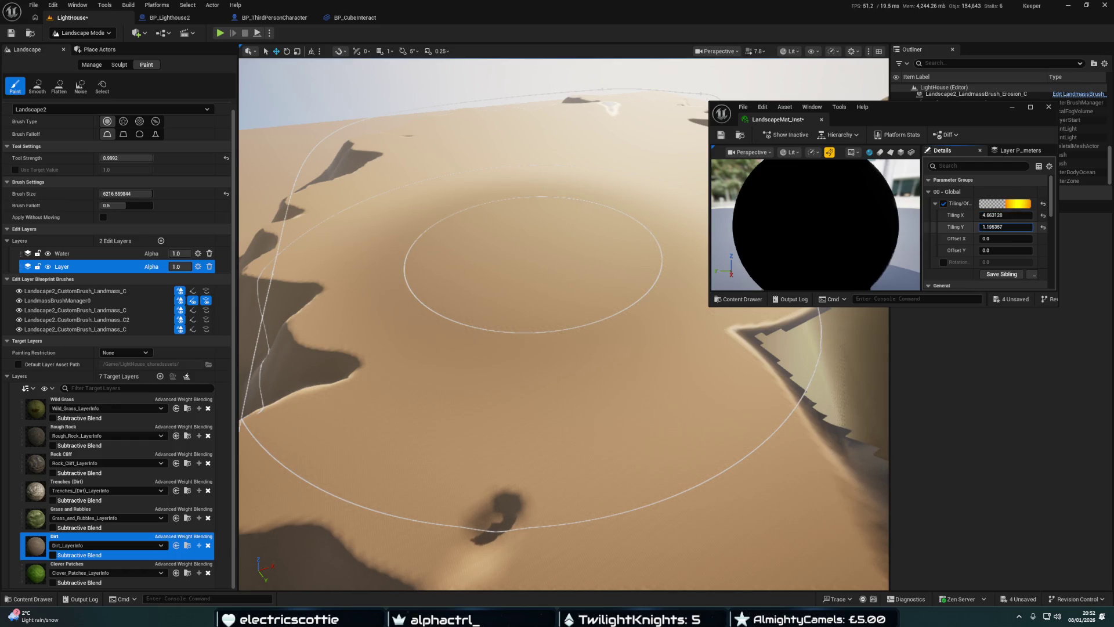
Lower Tiling Y to 3.247685 and save the material instance
{"action": "left_click_drag", "start_coordinate": [1002, 229], "coordinate": [1006, 253]}
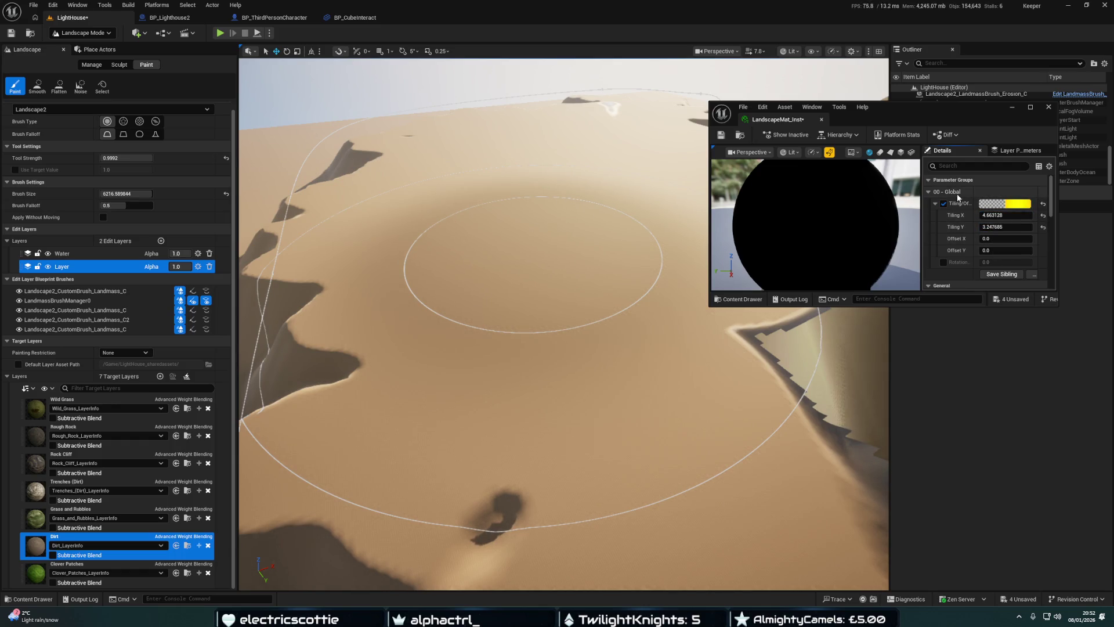
{"action": "left_click", "coordinate": [721, 135]}
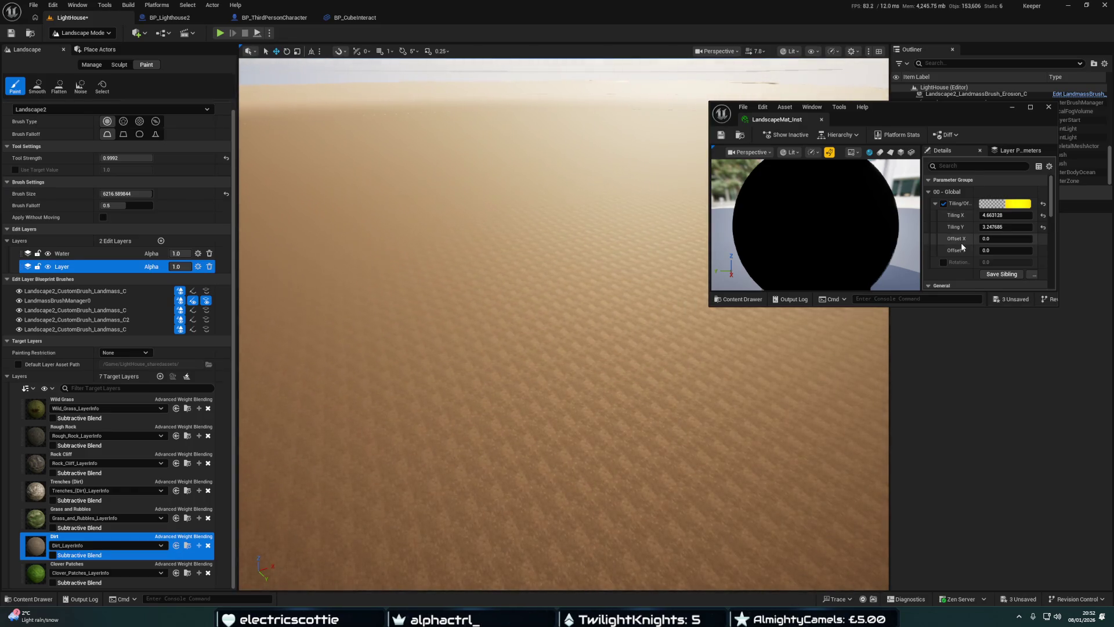
{"action": "left_click", "coordinate": [721, 137]}
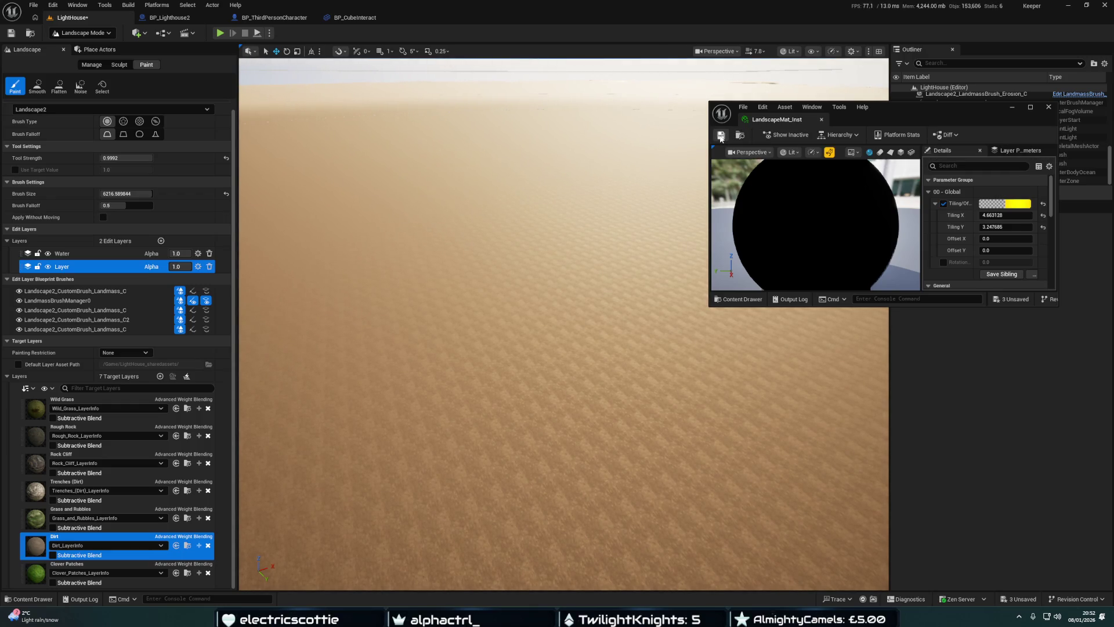
Set Offset X 2.892405, Offset Y 7.211343 and rotation about 12.59
{"action": "left_click_drag", "start_coordinate": [984, 239], "coordinate": [1010, 239]}
{"action": "left_click", "coordinate": [983, 251]}
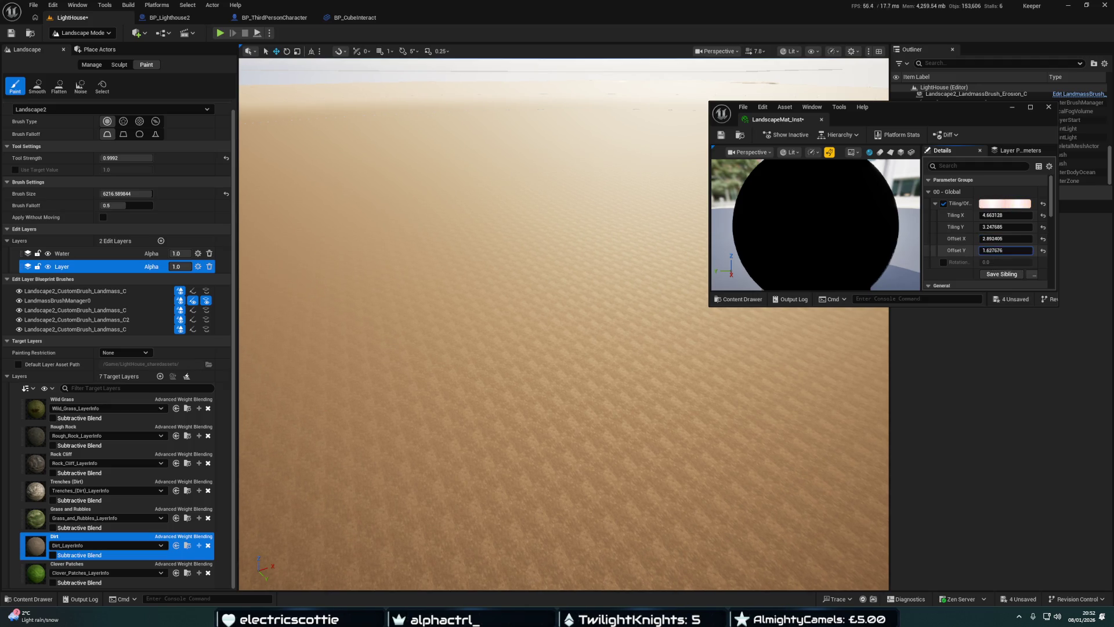
{"action": "left_click_drag", "start_coordinate": [982, 251], "coordinate": [1015, 250]}
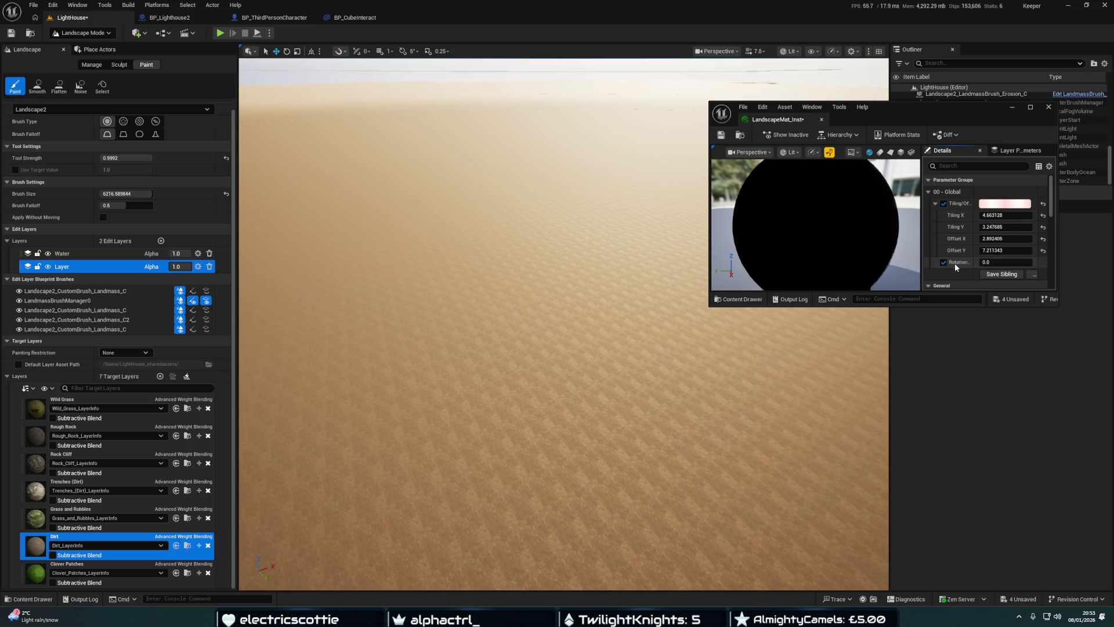
{"action": "scroll", "coordinate": [984, 261], "scroll_direction": "down", "scroll_amount": 1}
{"action": "left_click_drag", "start_coordinate": [987, 250], "coordinate": [1021, 250]}
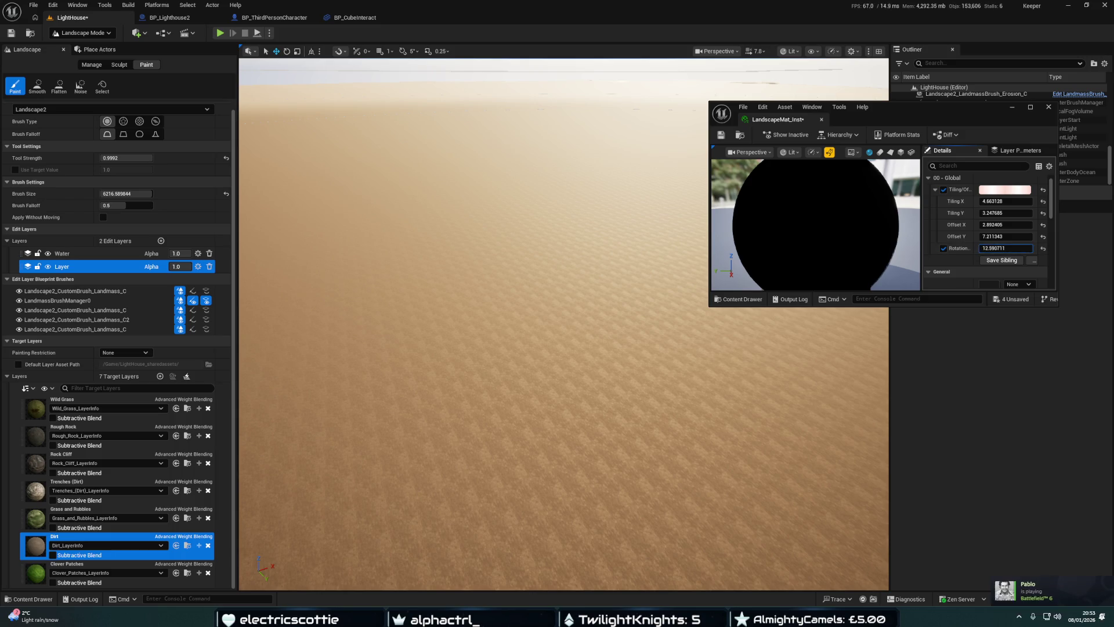
{"action": "scroll", "coordinate": [989, 264], "scroll_direction": "down", "scroll_amount": 5}
{"action": "scroll", "coordinate": [990, 256], "scroll_direction": "down", "scroll_amount": 2}
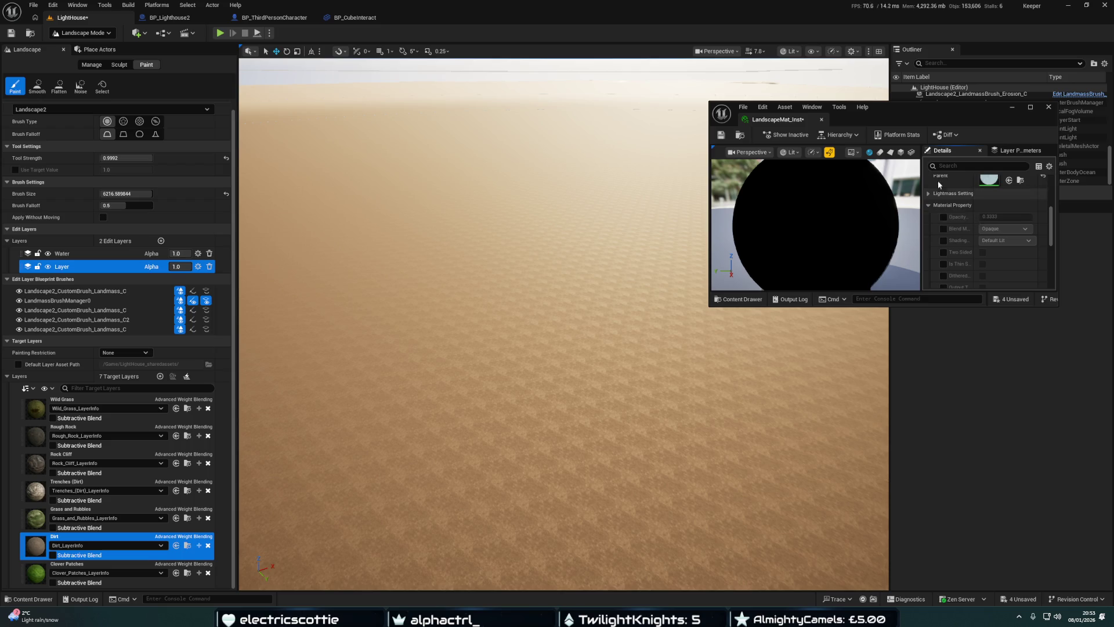
Enlarge the instance window, enable the Displacement Fade Range override, and save
{"action": "left_click_drag", "start_coordinate": [915, 108], "coordinate": [760, 115]}
{"action": "left_click_drag", "start_coordinate": [904, 198], "coordinate": [1012, 199]}
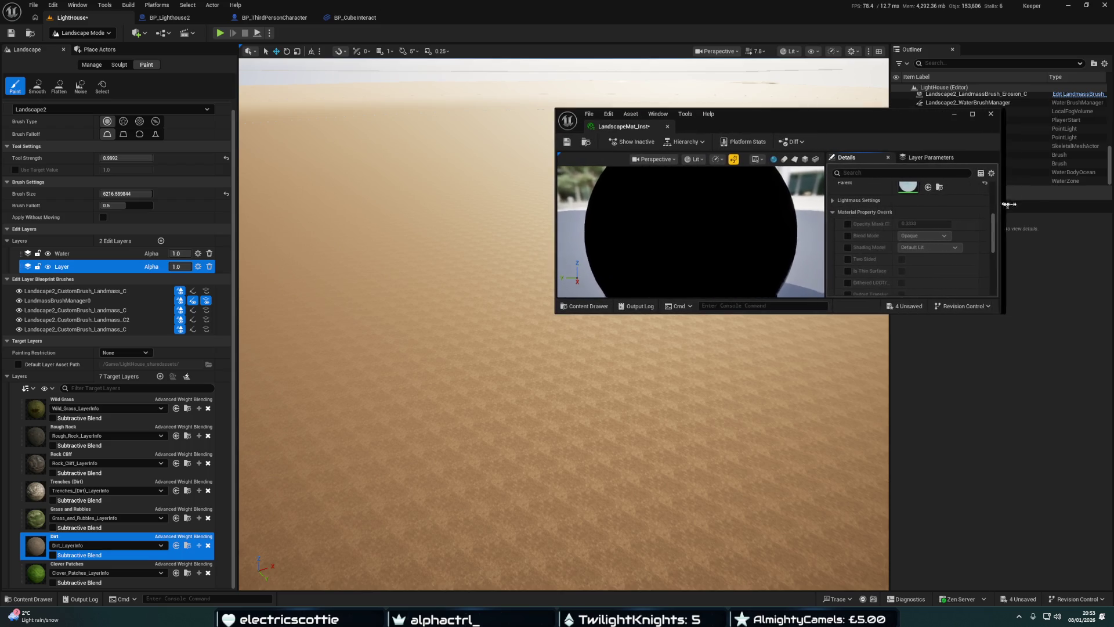
{"action": "left_click_drag", "start_coordinate": [799, 119], "coordinate": [864, 106]}
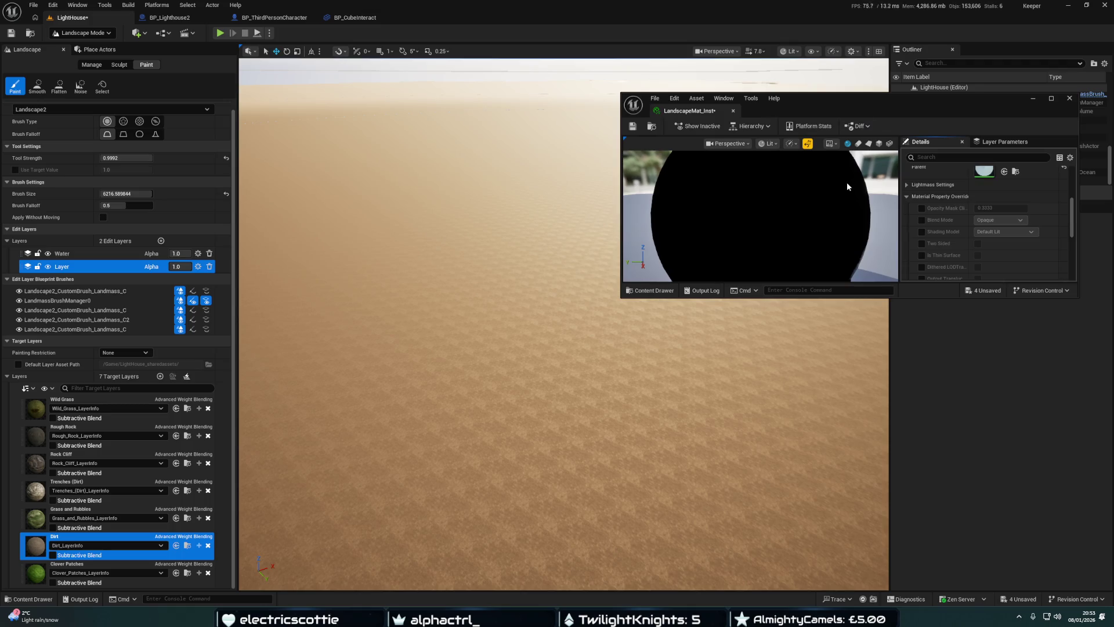
{"action": "left_click_drag", "start_coordinate": [1052, 298], "coordinate": [1055, 380]}
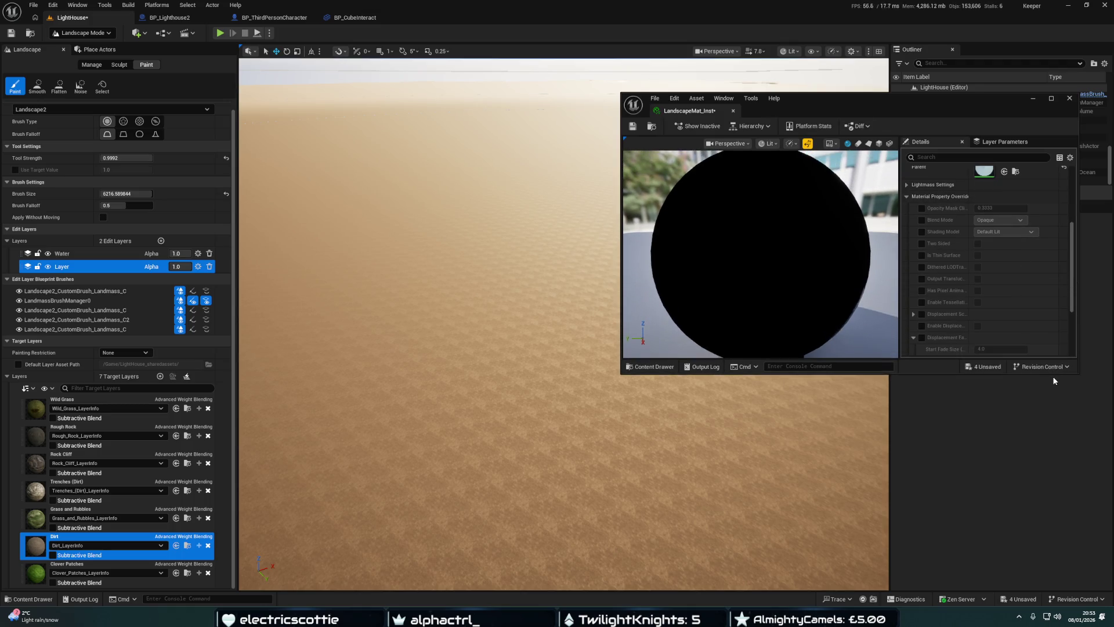
{"action": "left_click", "coordinate": [923, 337]}
{"action": "left_click_drag", "start_coordinate": [967, 329], "coordinate": [995, 330]}
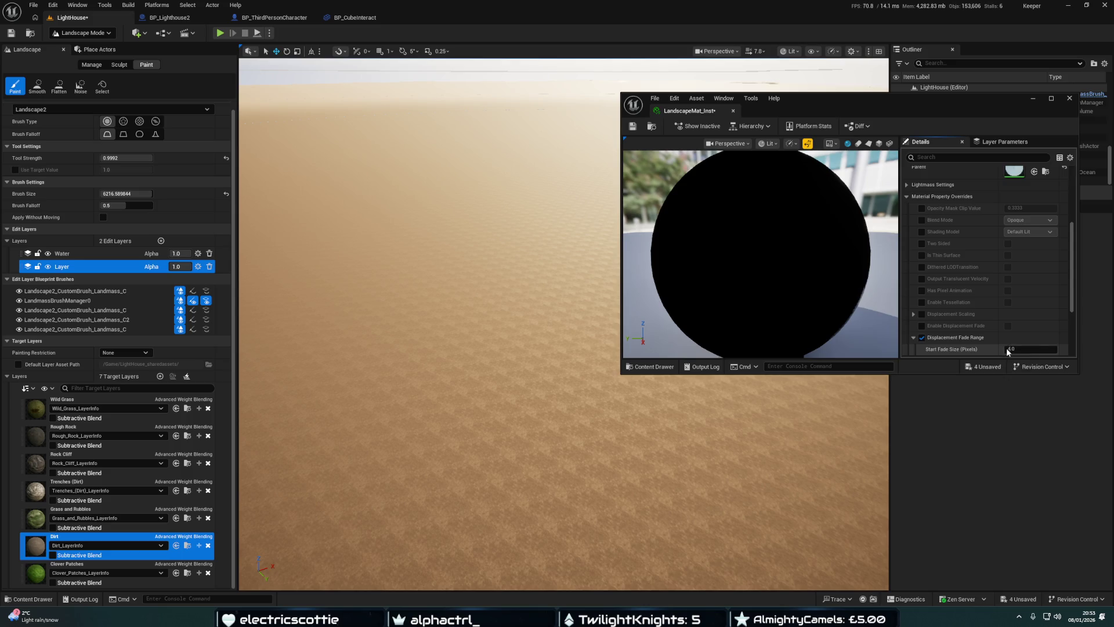
{"action": "left_click", "coordinate": [633, 127]}
Enable the Displacement Scaling override with Magnitude 10.0
{"action": "scroll", "coordinate": [919, 257], "scroll_direction": "down", "scroll_amount": 3}
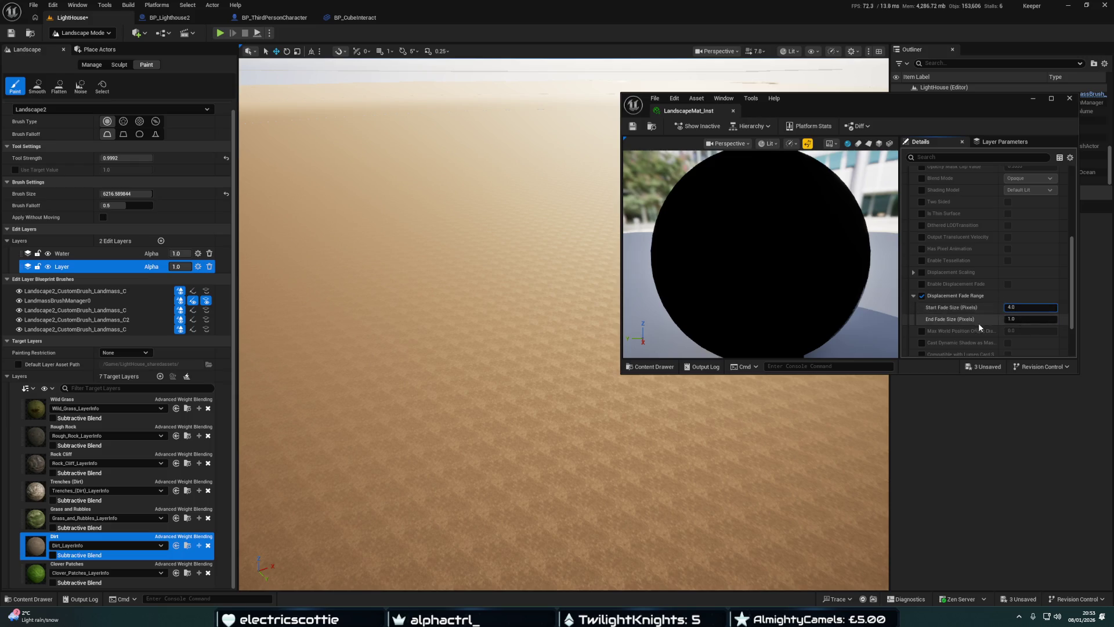
{"action": "scroll", "coordinate": [984, 320], "scroll_direction": "down", "scroll_amount": 3}
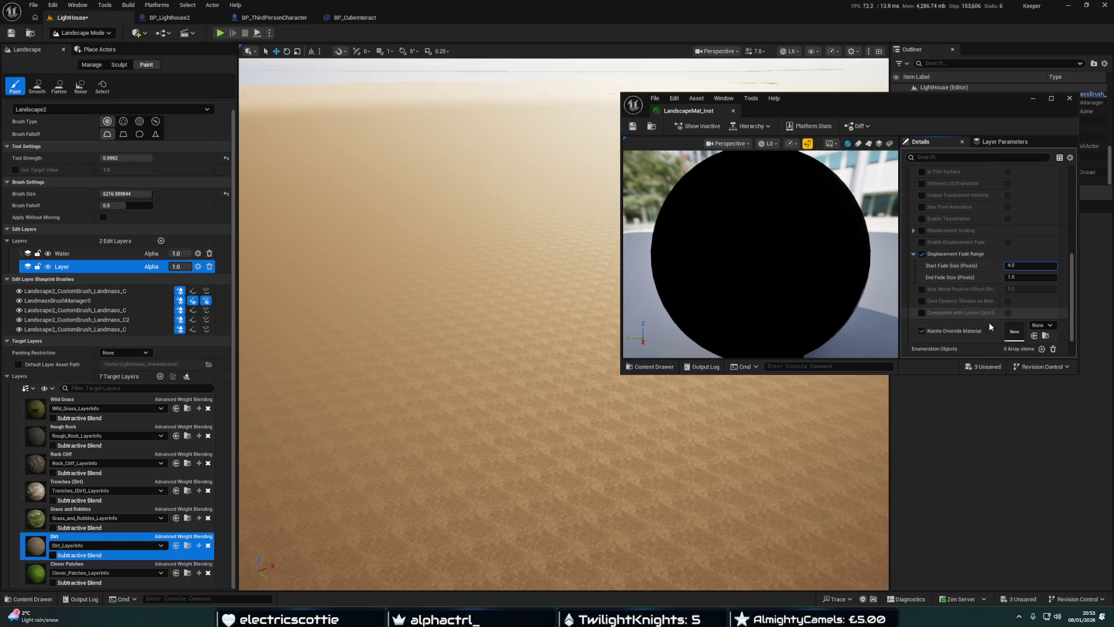
{"action": "scroll", "coordinate": [989, 314], "scroll_direction": "up", "scroll_amount": 4}
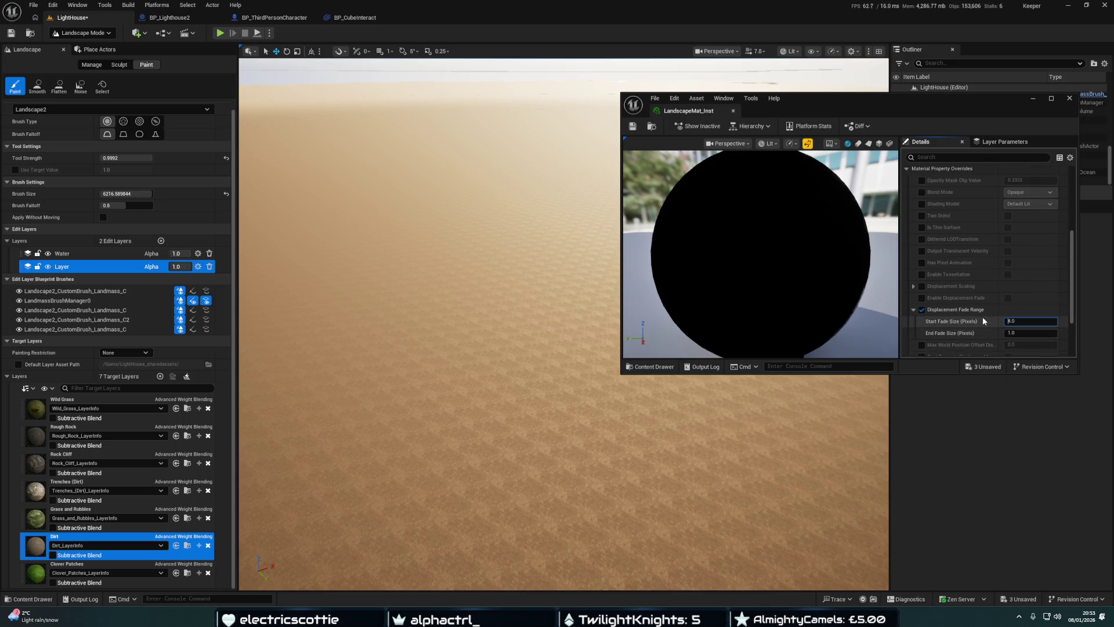
{"action": "left_click", "coordinate": [922, 286]}
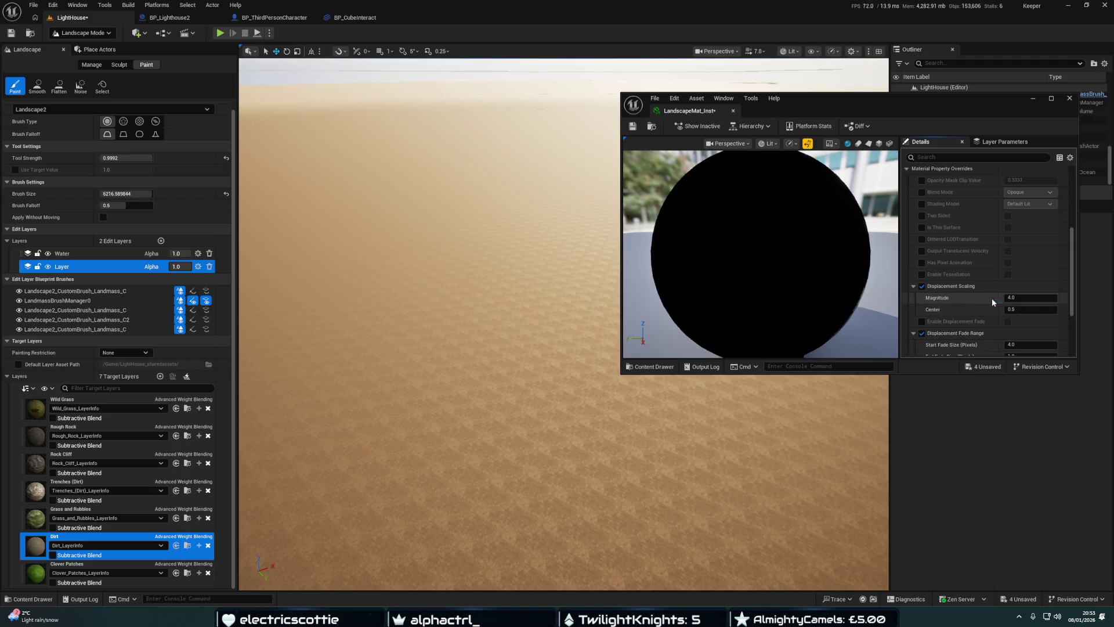
{"action": "type", "text": "0"}
{"action": "key", "text": "Return"}
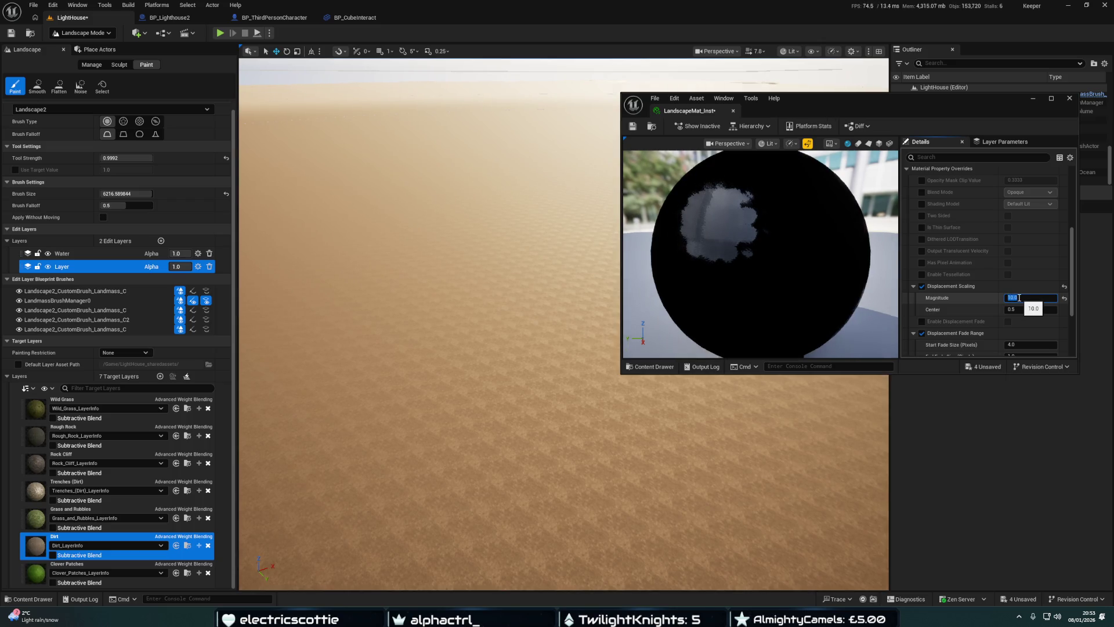
{"action": "right_click", "coordinate": [449, 96]}
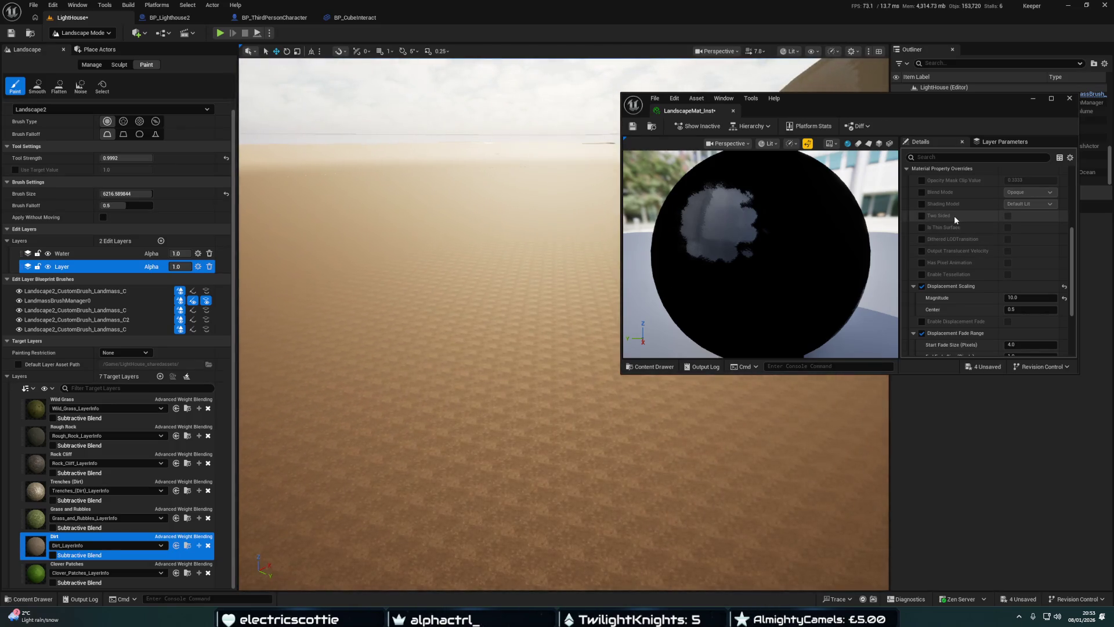
Try Blend Mode Masked and Additive, then remove the override, leaving it Opaque
{"action": "left_click", "coordinate": [922, 192]}
{"action": "left_click", "coordinate": [1011, 192]}
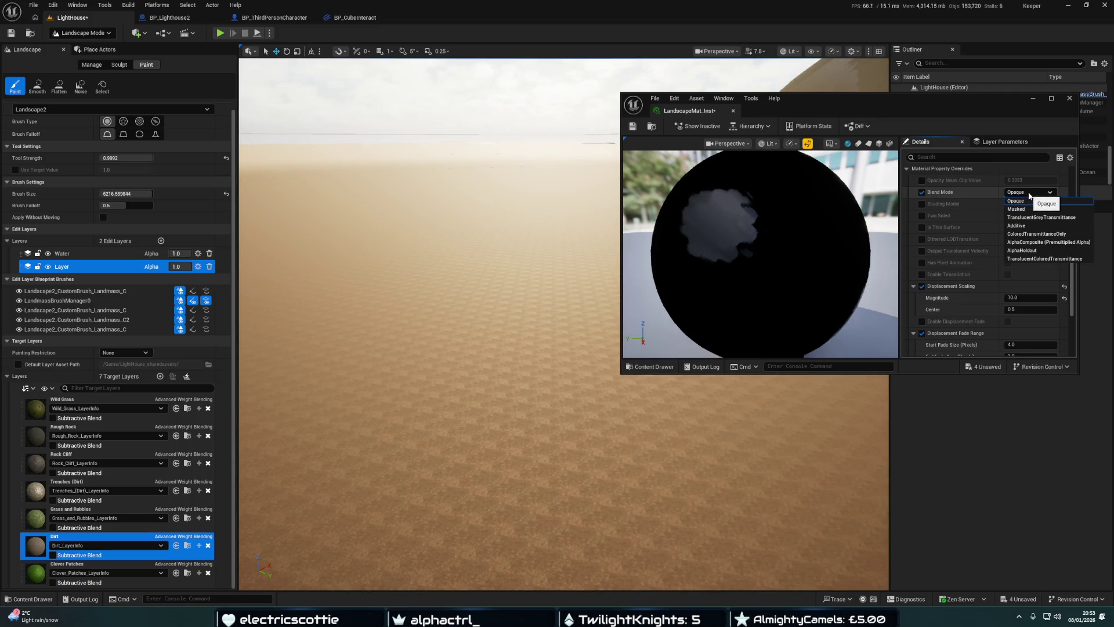
{"action": "left_click", "coordinate": [1029, 208]}
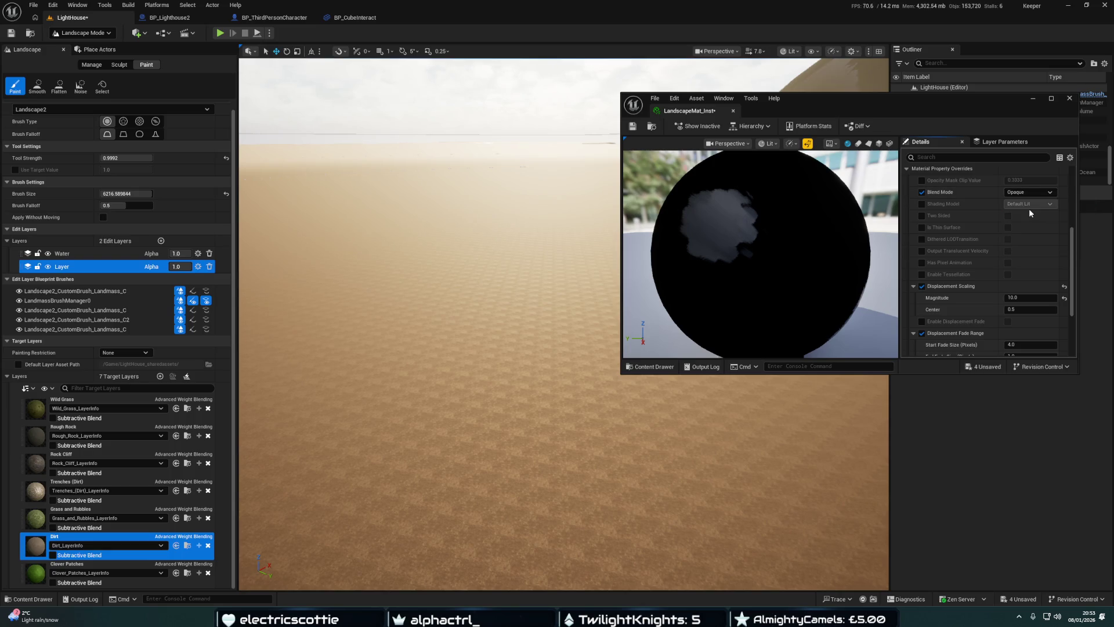
{"action": "left_click", "coordinate": [1023, 193]}
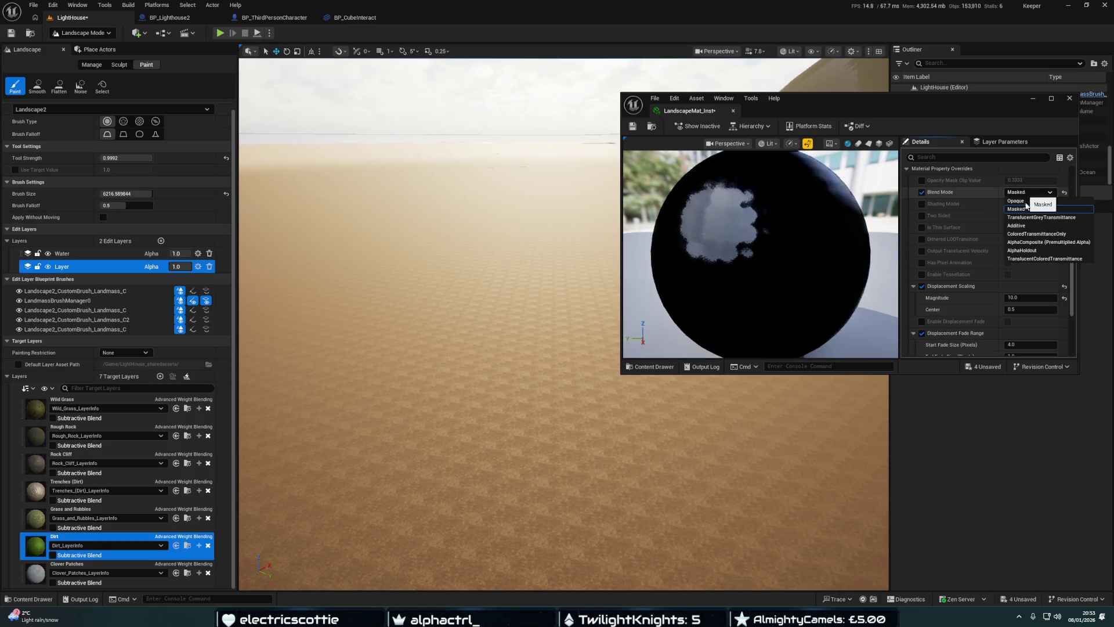
{"action": "left_click", "coordinate": [1025, 225]}
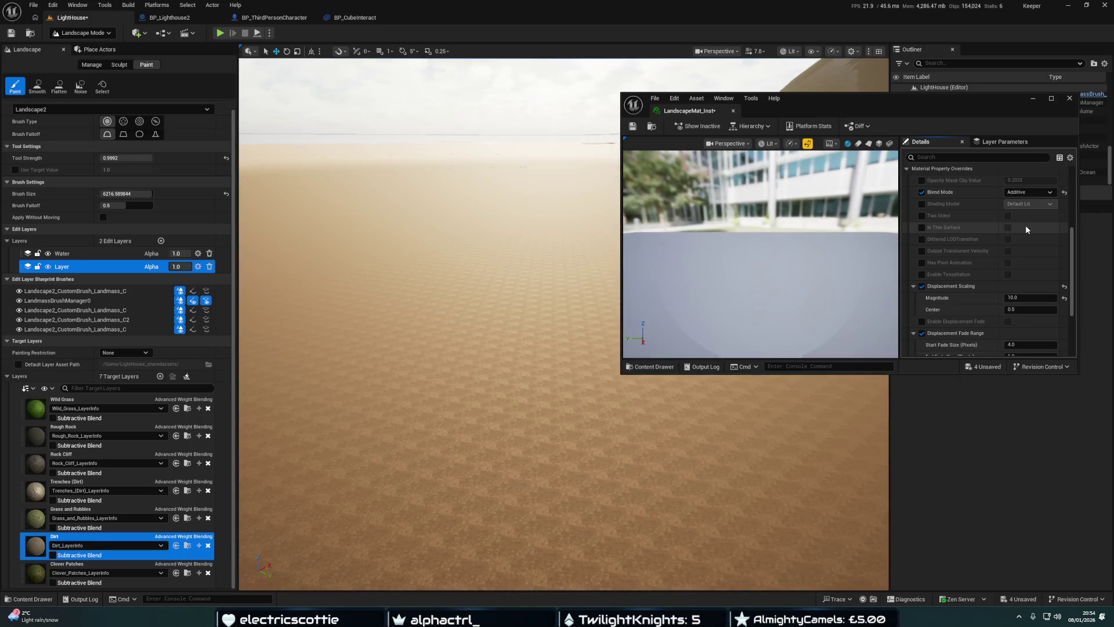
{"action": "left_click", "coordinate": [1025, 195]}
{"action": "left_click", "coordinate": [1016, 201]}
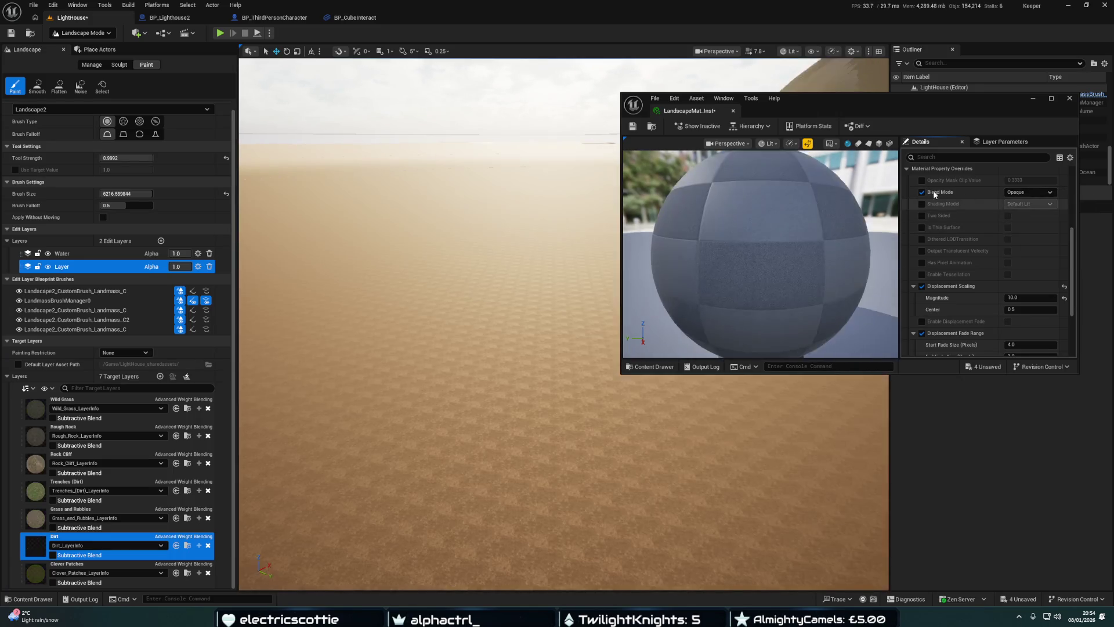
{"action": "left_click", "coordinate": [922, 192]}
Expand the Advanced settings and browse the instance's parameters
{"action": "scroll", "coordinate": [963, 220], "scroll_direction": "down", "scroll_amount": 5}
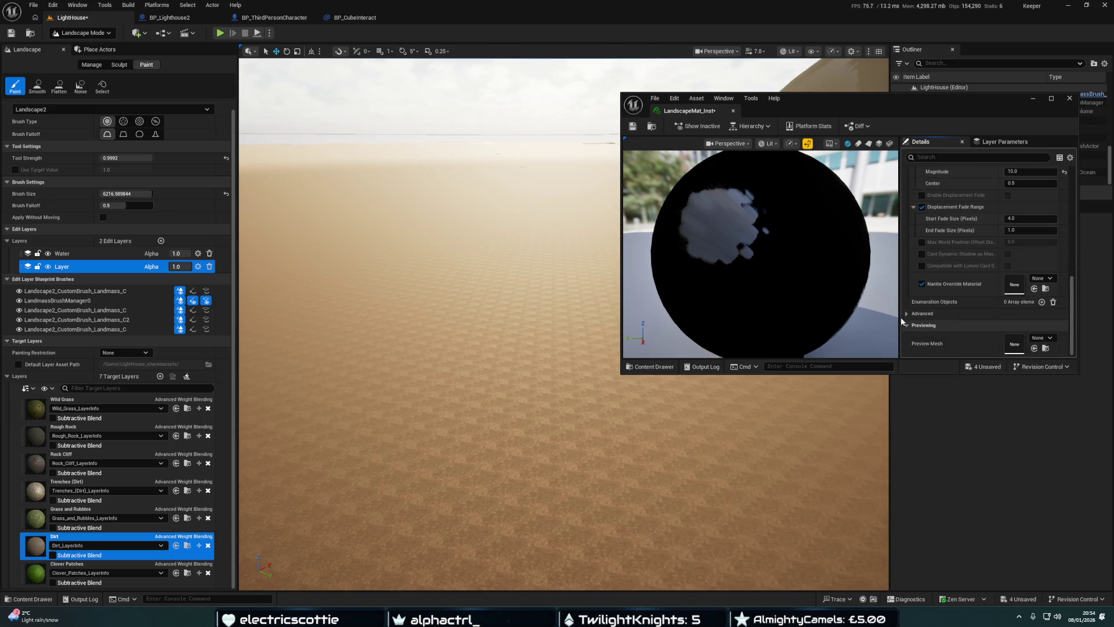
{"action": "left_click", "coordinate": [907, 314]}
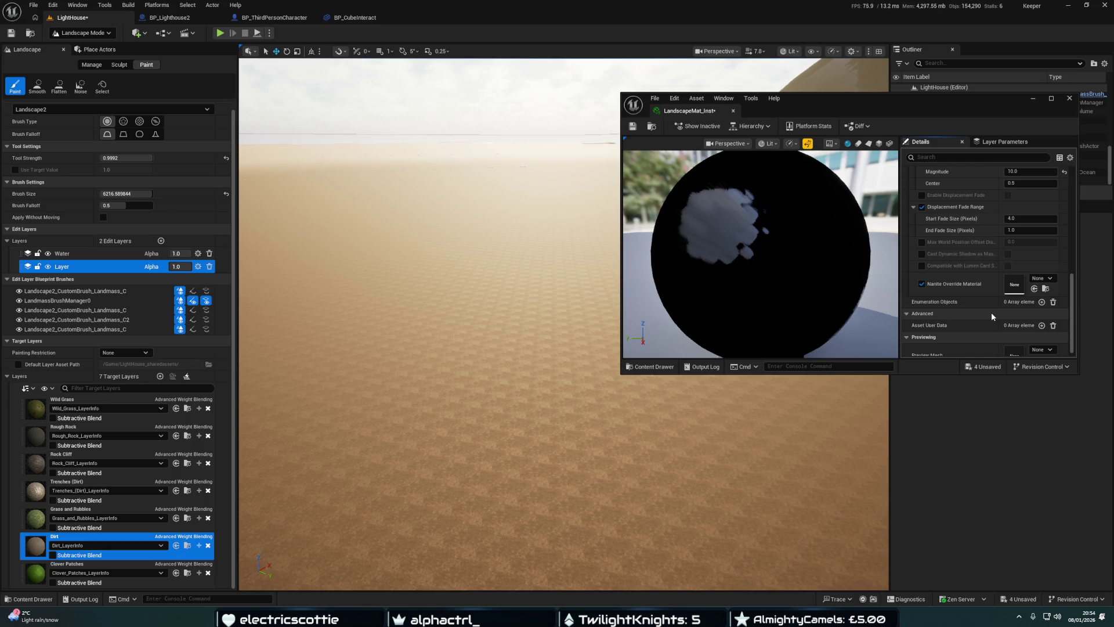
{"action": "scroll", "coordinate": [991, 312], "scroll_direction": "down", "scroll_amount": 1}
{"action": "scroll", "coordinate": [985, 299], "scroll_direction": "up", "scroll_amount": 10}
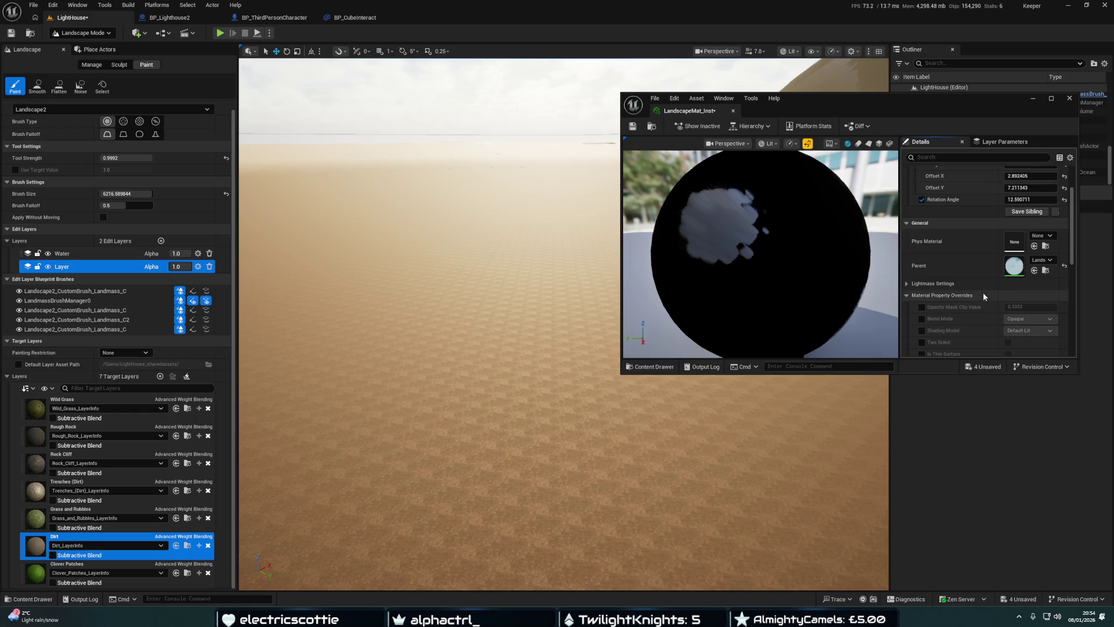
{"action": "scroll", "coordinate": [959, 299], "scroll_direction": "up", "scroll_amount": 1}
{"action": "scroll", "coordinate": [960, 299], "scroll_direction": "up", "scroll_amount": 5}
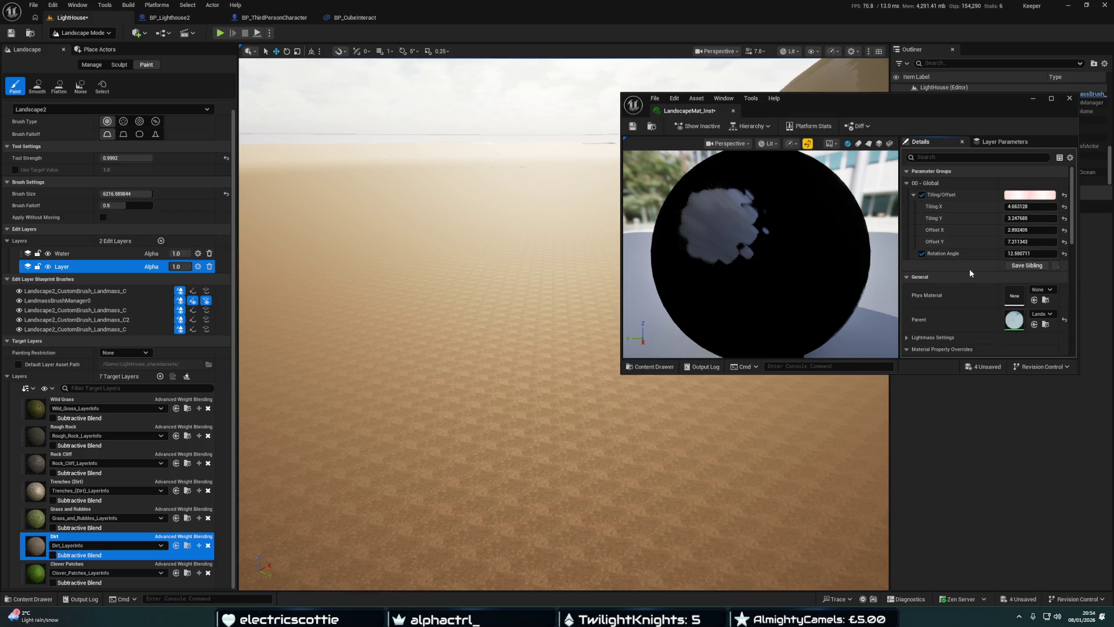
{"action": "scroll", "coordinate": [966, 271], "scroll_direction": "down", "scroll_amount": 4}
{"action": "scroll", "coordinate": [965, 276], "scroll_direction": "up", "scroll_amount": 4}
{"action": "mouse_move", "coordinate": [522, 290]}
{"action": "left_mouse_down"}
{"action": "mouse_move", "coordinate": [456, 292]}
{"action": "mouse_move", "coordinate": [455, 320]}
{"action": "mouse_move", "coordinate": [455, 278]}
{"action": "left_mouse_up"}
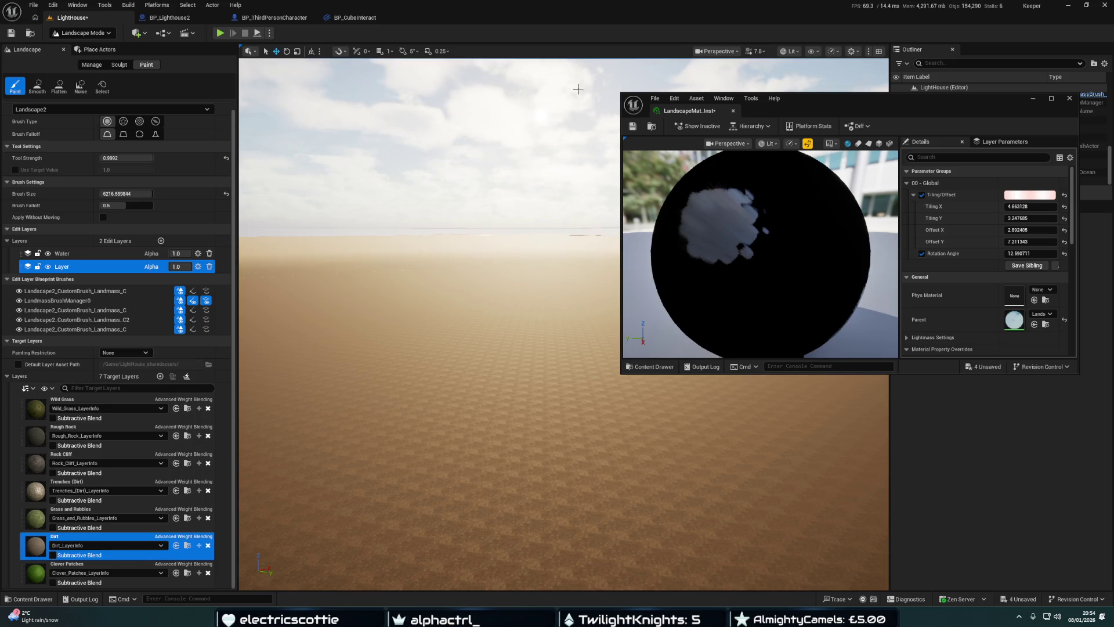
Dock LandscapeMat_Inst among the main editor tabs and save it
{"action": "mouse_move", "coordinate": [703, 114]}
{"action": "left_mouse_down"}
{"action": "mouse_move", "coordinate": [458, 36]}
{"action": "mouse_move", "coordinate": [444, 20]}
{"action": "left_mouse_up"}
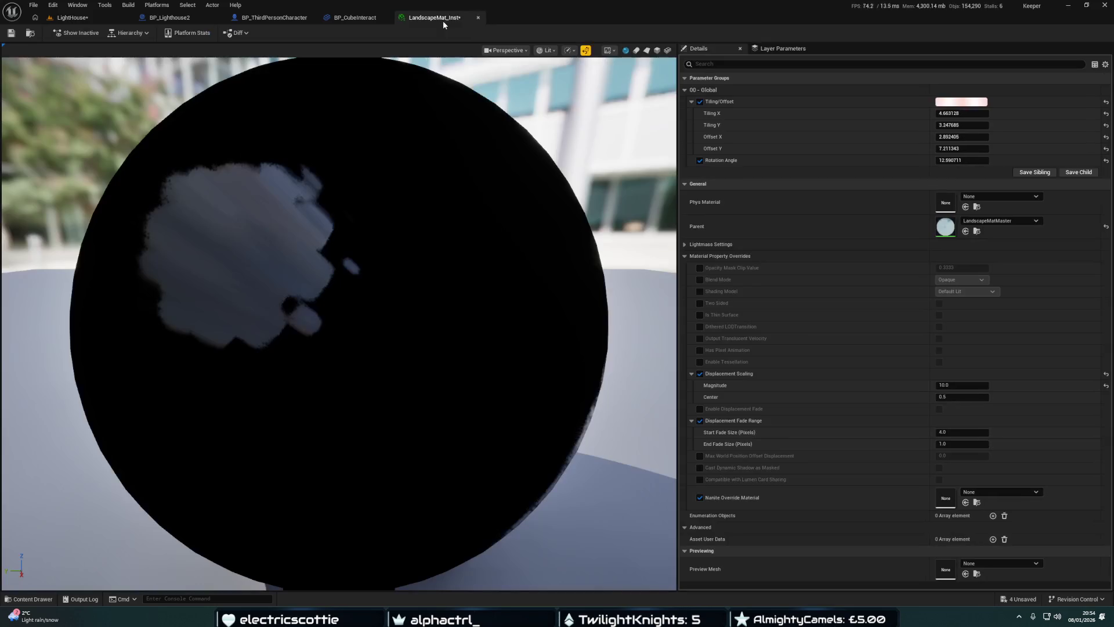
{"action": "left_click", "coordinate": [11, 33]}
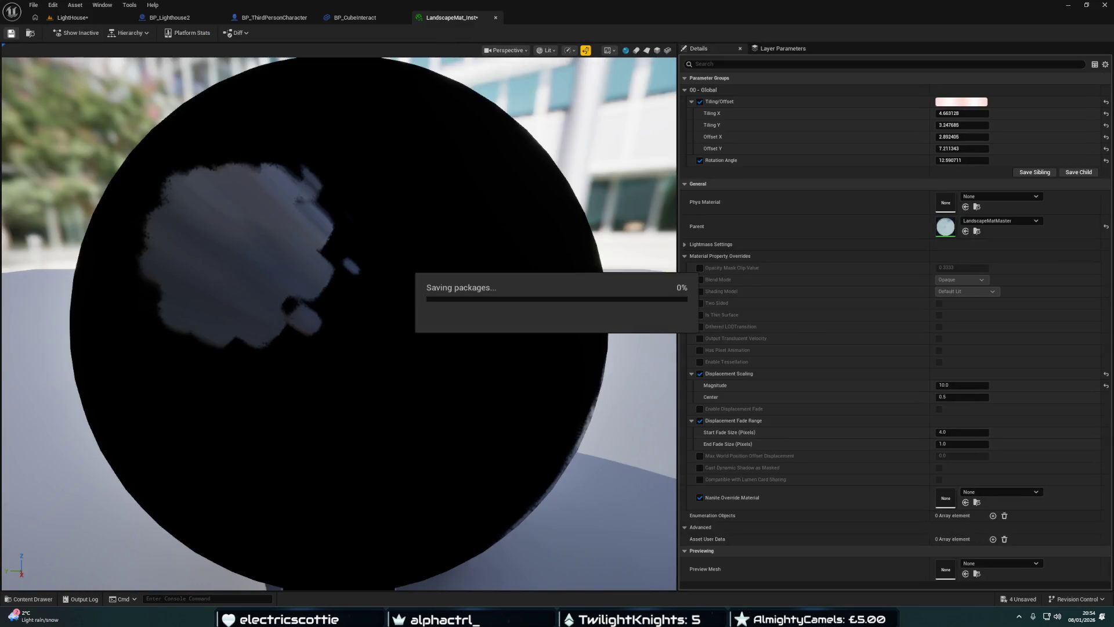
{"action": "mouse_move", "coordinate": [539, 619]}
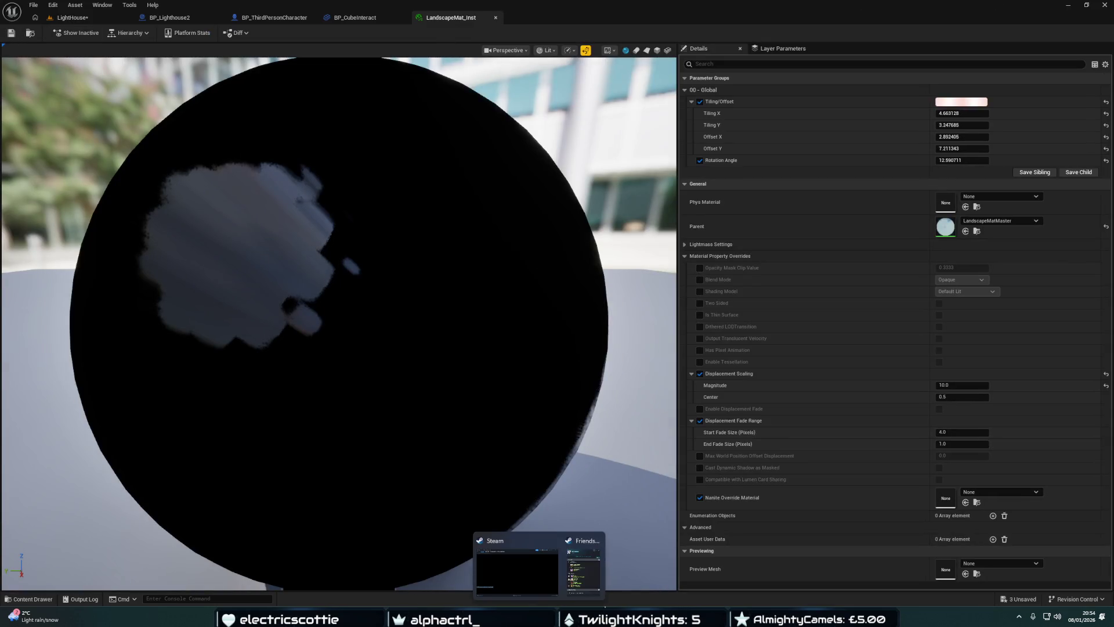
{"action": "key", "text": "ctrl+space"}
Open LandscapeMatMaster and add a TextureVariation node found by searching 'vari'
{"action": "left_click", "coordinate": [177, 447]}
{"action": "key", "text": "Return"}
{"action": "scroll", "coordinate": [523, 319], "scroll_direction": "down", "scroll_amount": 5}
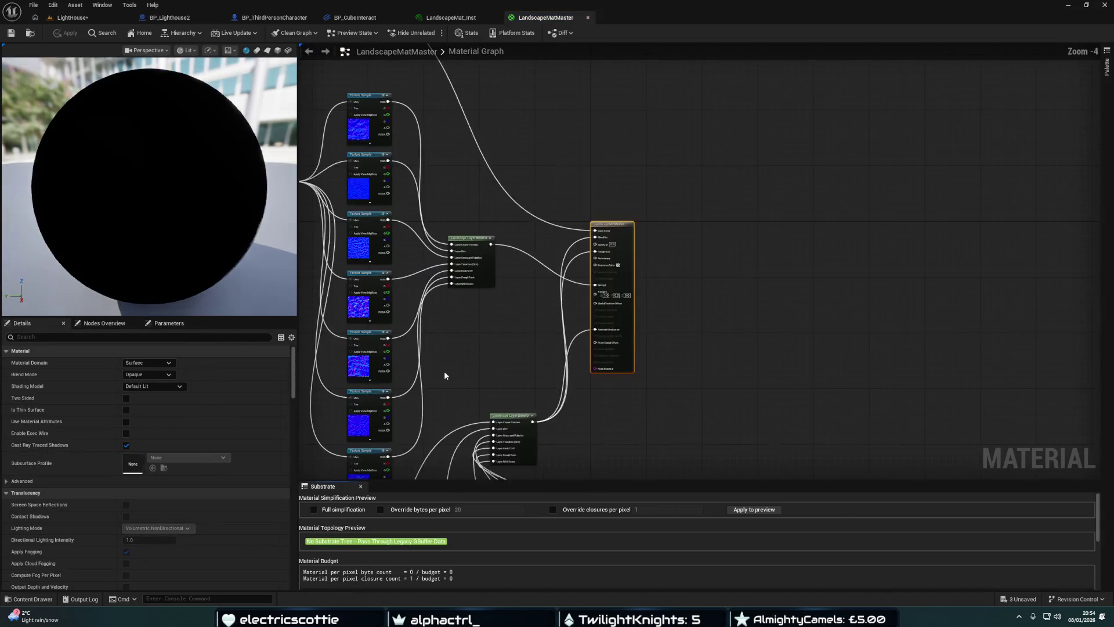
{"action": "right_click", "coordinate": [441, 279]}
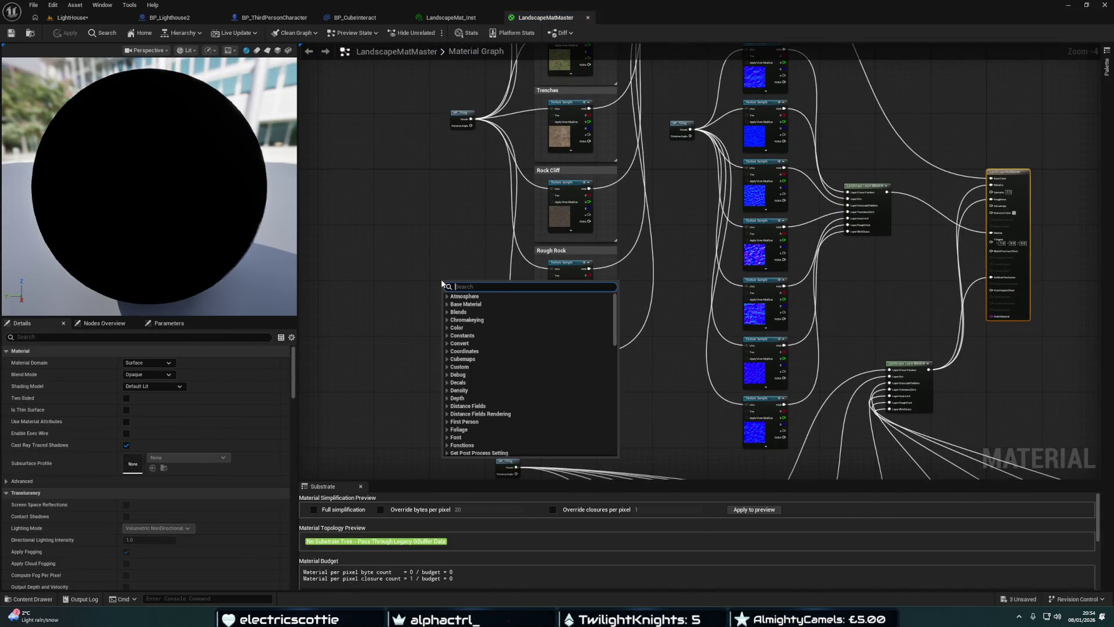
{"action": "type", "text": "vari"}
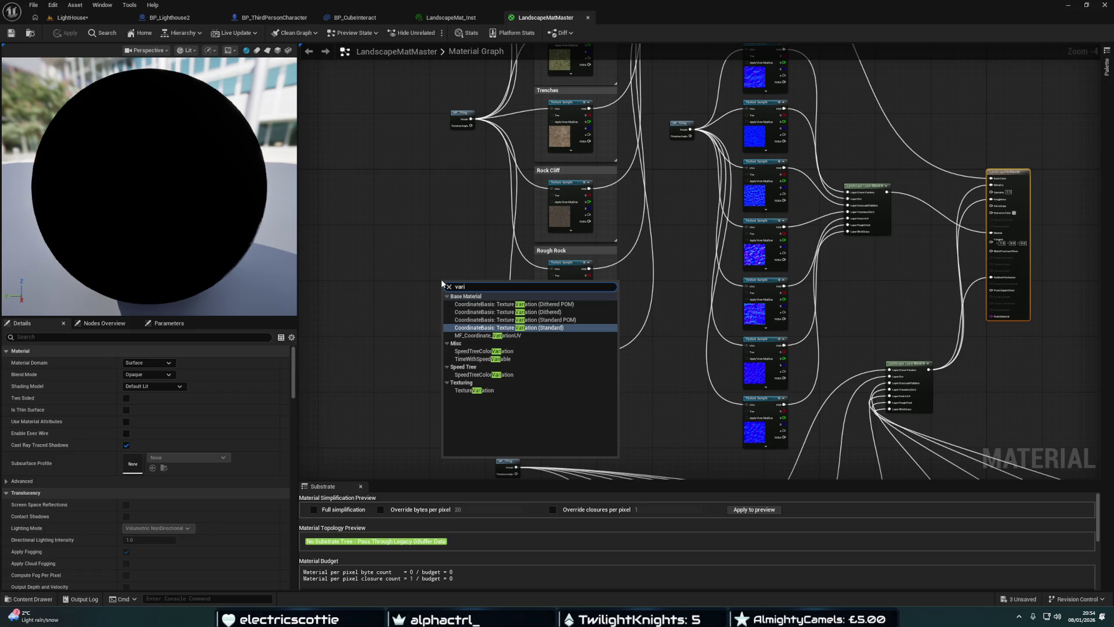
{"action": "key", "text": "Down"}
{"action": "key", "text": "Down"}
{"action": "key", "text": "Down"}
{"action": "key", "text": "Return"}
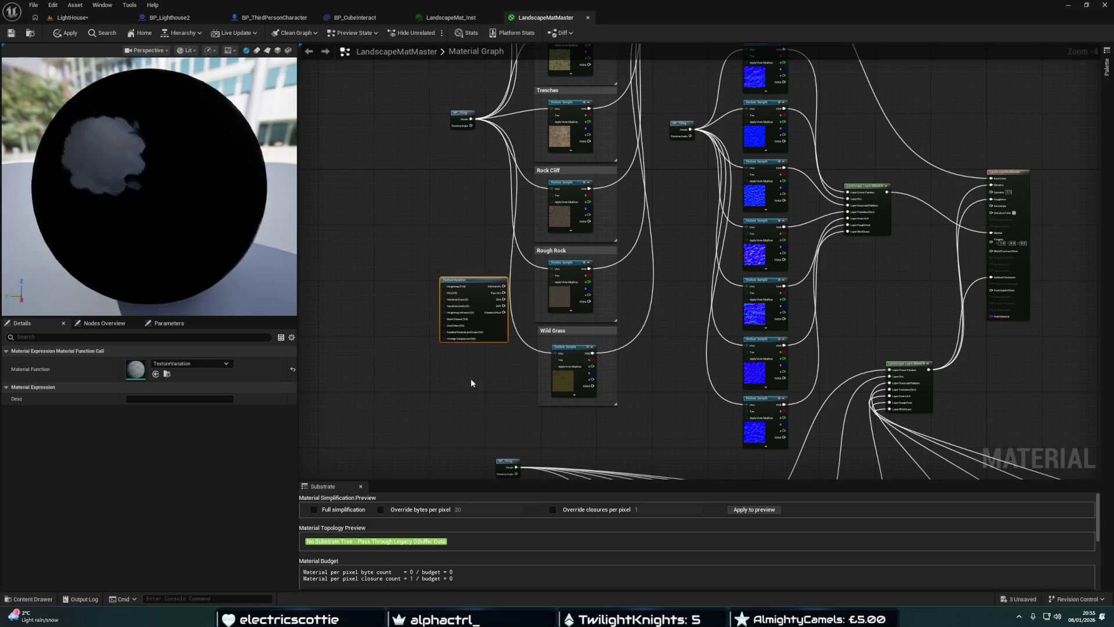
Open the TextureVariation material function behind the new node
{"action": "scroll", "coordinate": [440, 290], "scroll_direction": "up", "scroll_amount": 4}
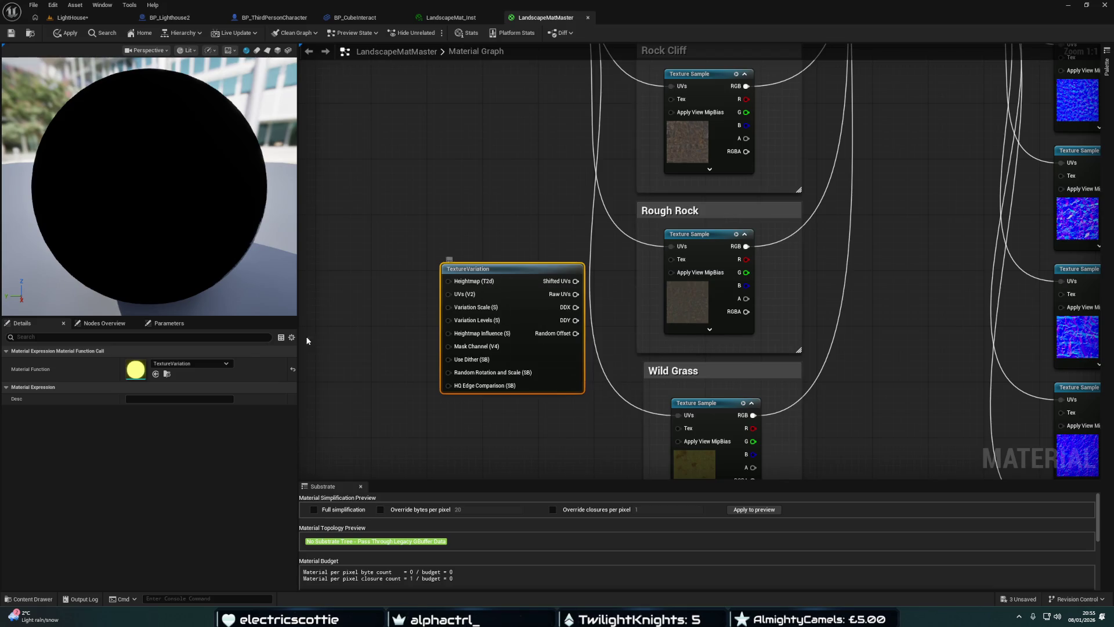
{"action": "left_click", "coordinate": [191, 363]}
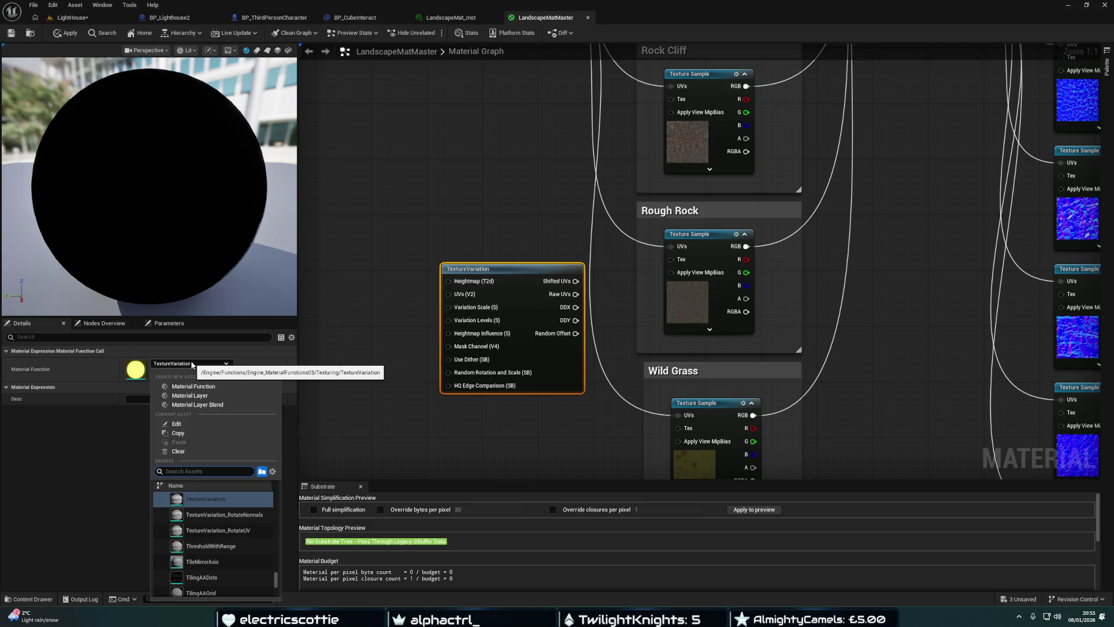
{"action": "left_click", "coordinate": [135, 370]}
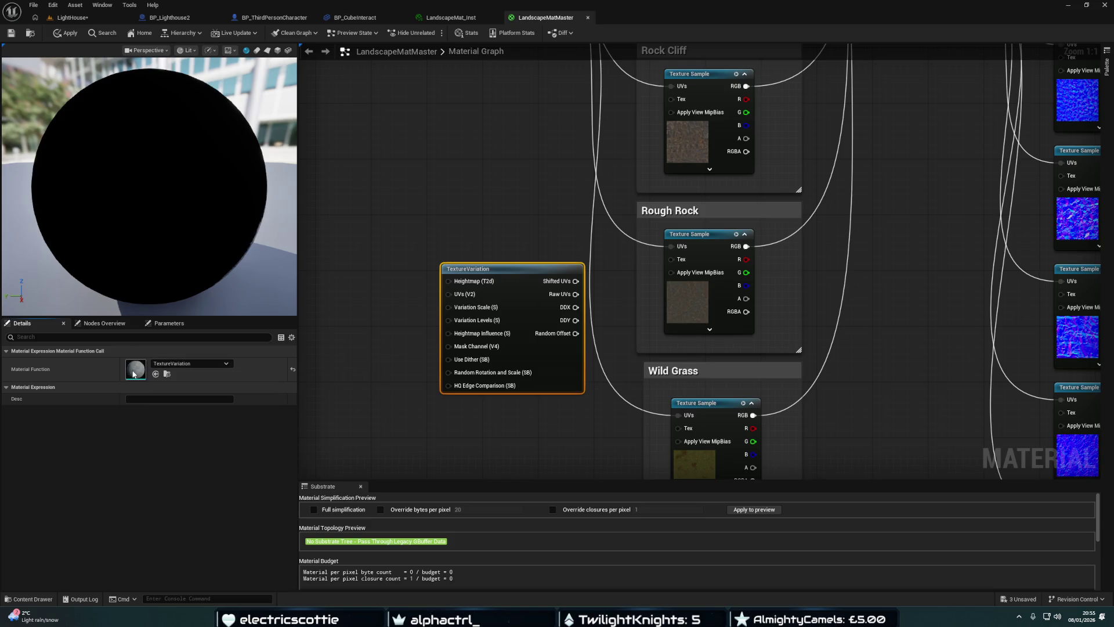
{"action": "double_click", "coordinate": [133, 372]}
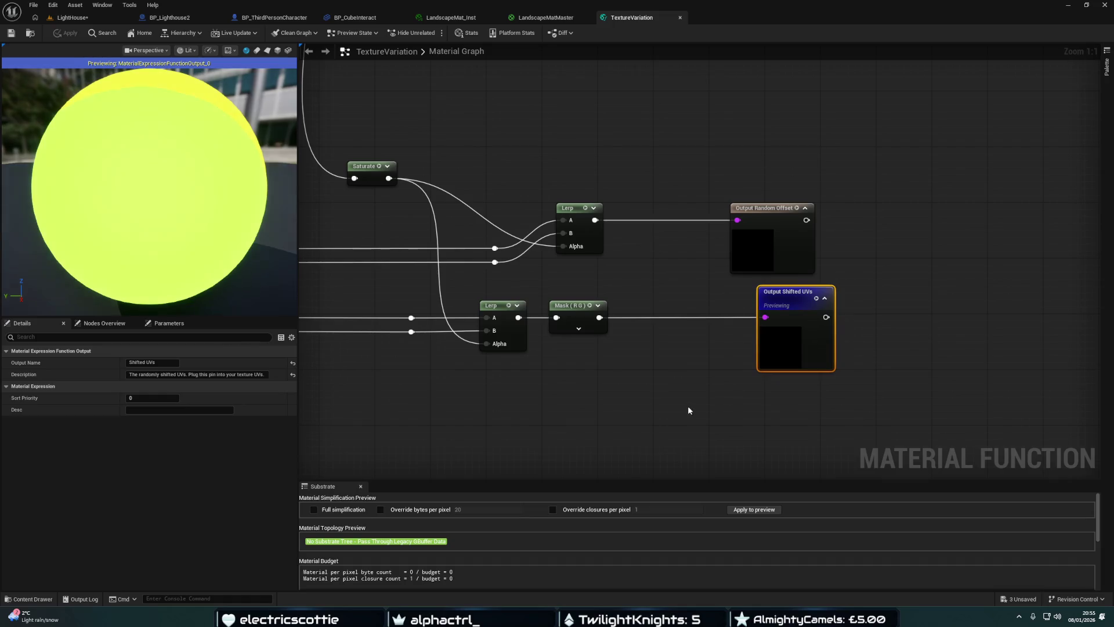
Inspect the RandomVariationPattern node in TextureVariation, then return to LandscapeMatMaster
{"action": "scroll", "coordinate": [684, 409], "scroll_direction": "down", "scroll_amount": 2}
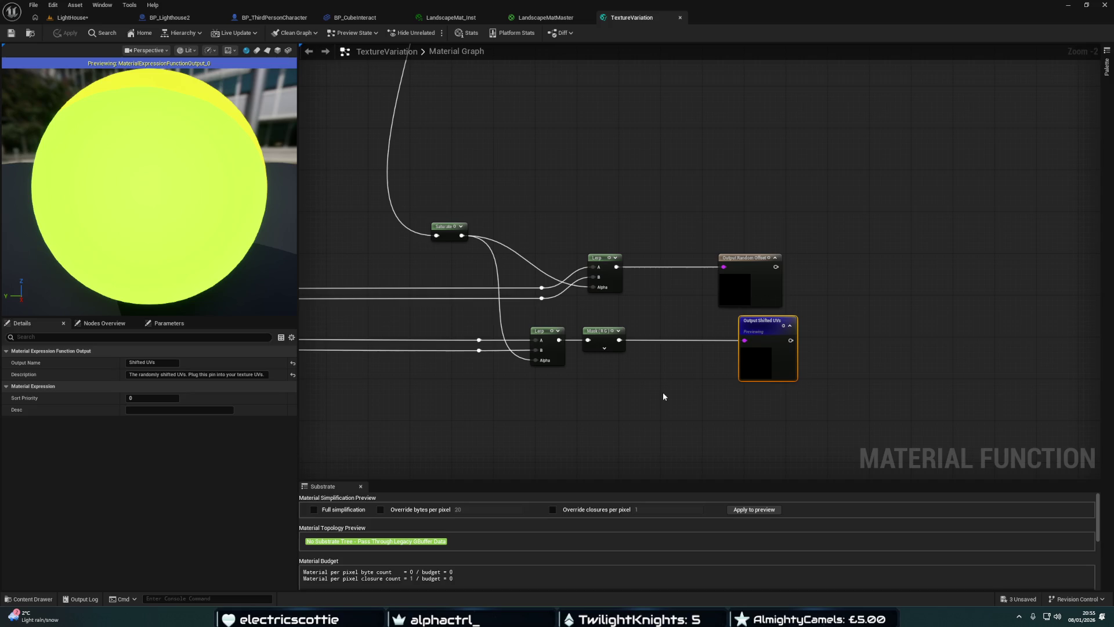
{"action": "scroll", "coordinate": [663, 391], "scroll_direction": "down", "scroll_amount": 1}
{"action": "left_click_drag", "start_coordinate": [662, 392], "coordinate": [834, 409]}
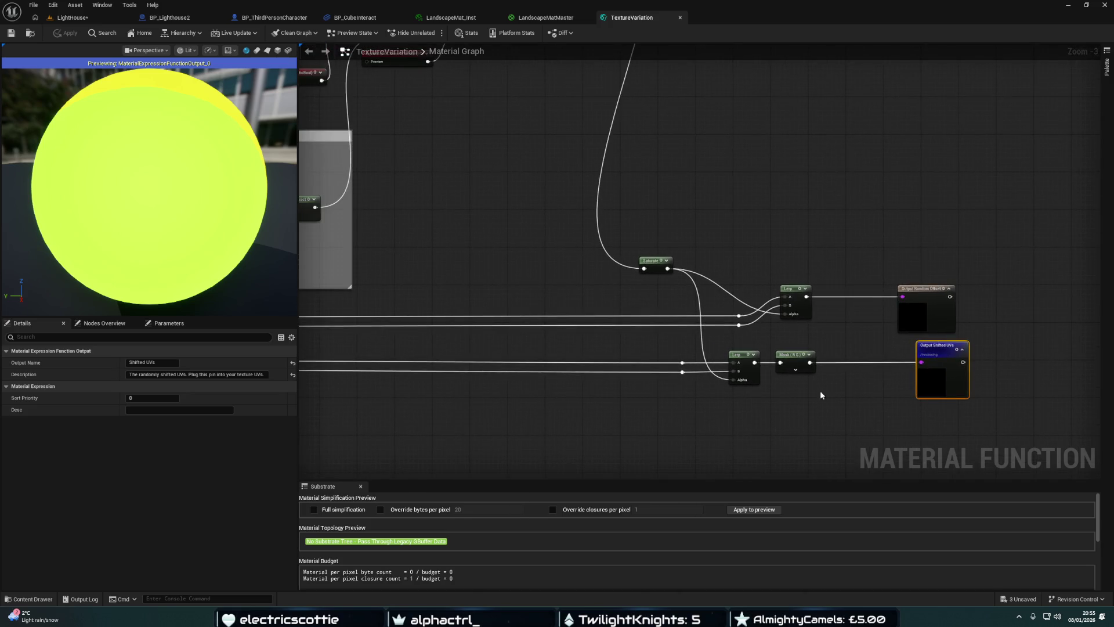
{"action": "scroll", "coordinate": [573, 358], "scroll_direction": "down", "scroll_amount": 4}
{"action": "left_click_drag", "start_coordinate": [573, 358], "coordinate": [636, 394]}
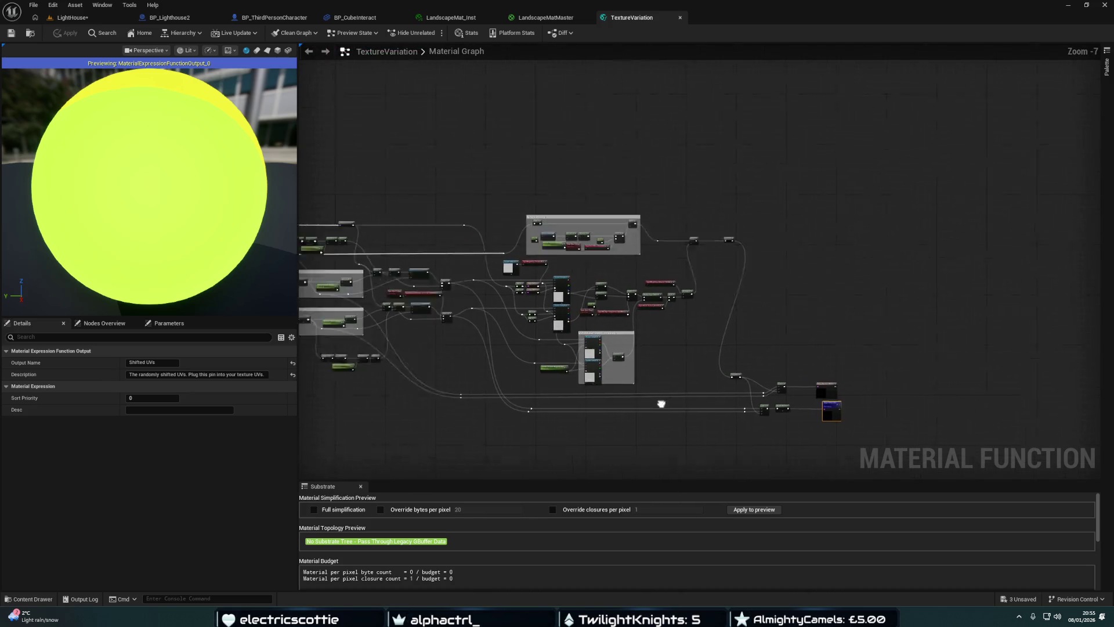
{"action": "scroll", "coordinate": [462, 388], "scroll_direction": "up", "scroll_amount": 5}
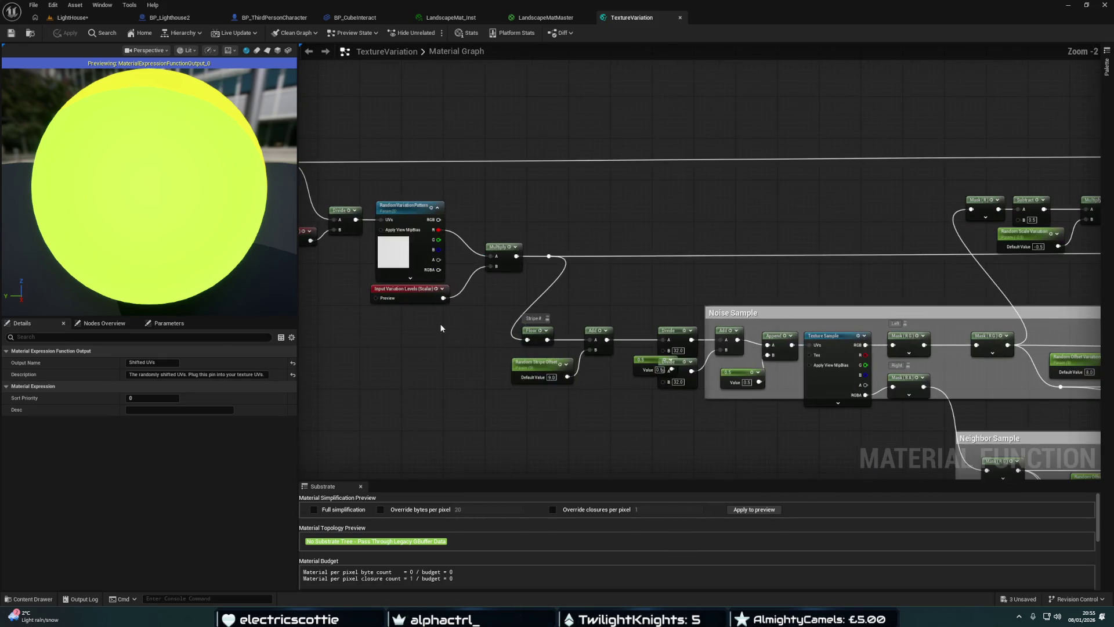
{"action": "left_click_drag", "start_coordinate": [446, 331], "coordinate": [451, 363]}
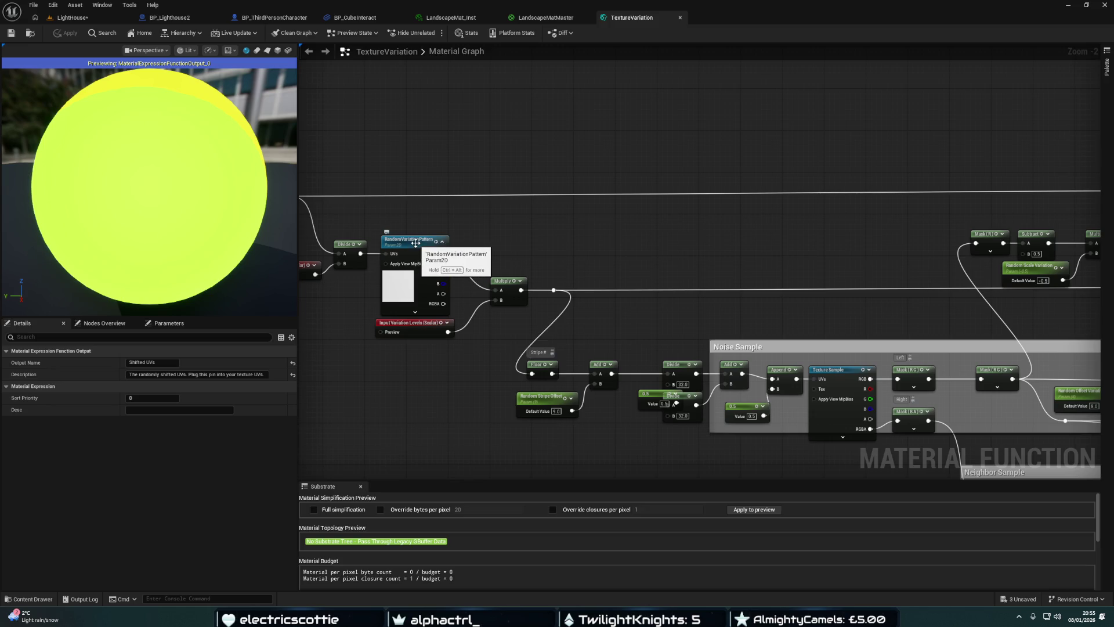
{"action": "left_click", "coordinate": [415, 243]}
{"action": "left_click_drag", "start_coordinate": [617, 255], "coordinate": [556, 238]}
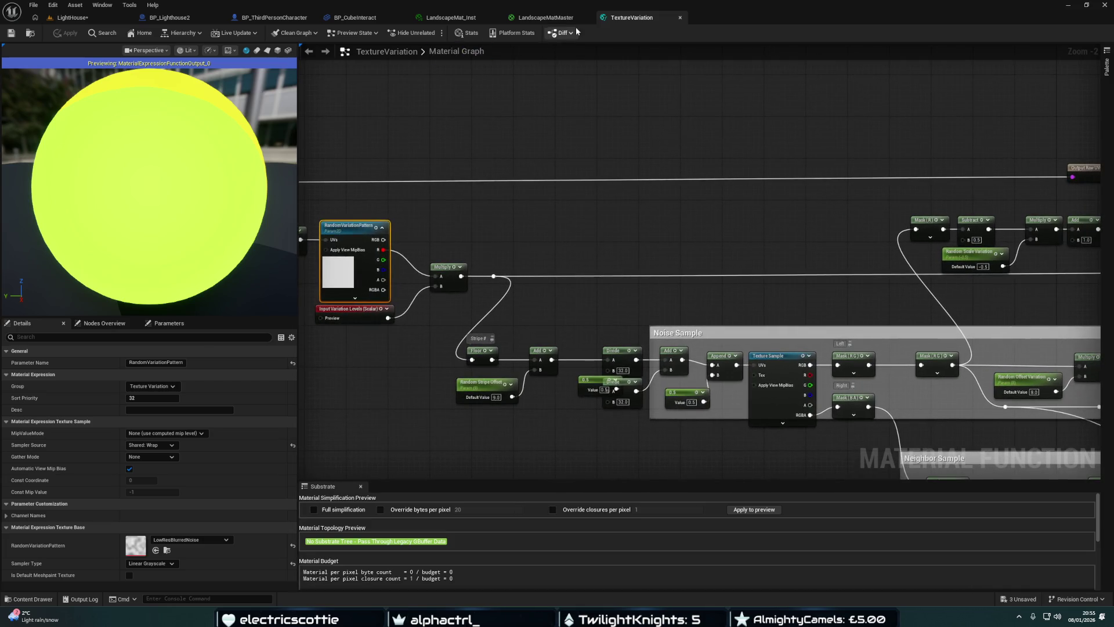
{"action": "left_click", "coordinate": [565, 19]}
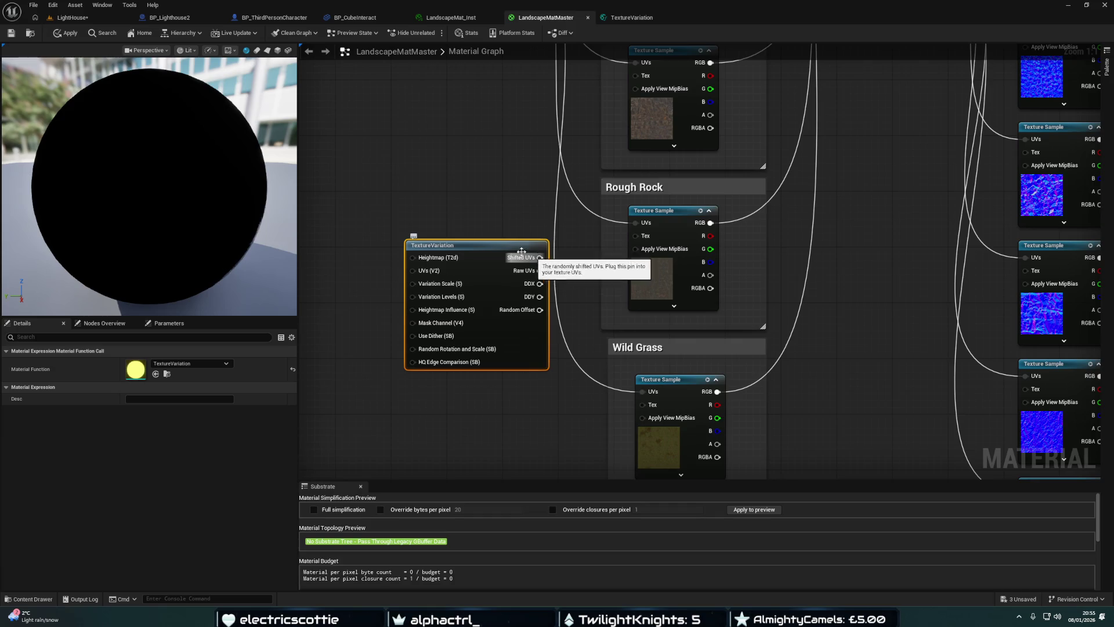
{"action": "left_click_drag", "start_coordinate": [475, 243], "coordinate": [468, 216]}
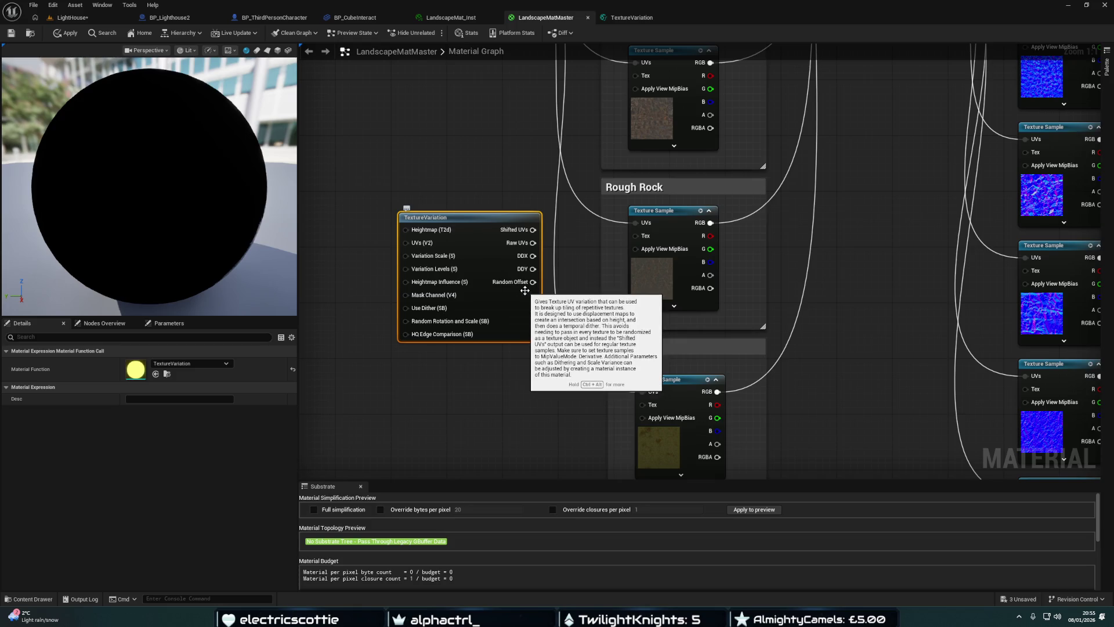
{"action": "double_click", "coordinate": [524, 290]}
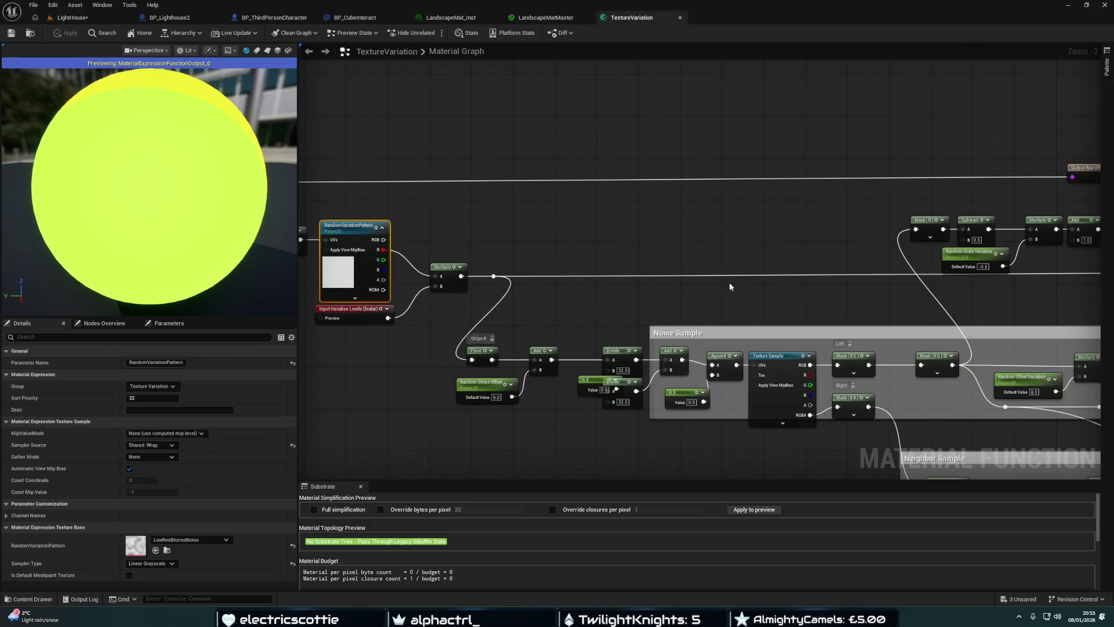
{"action": "mouse_move", "coordinate": [730, 287]}
{"action": "left_mouse_down"}
{"action": "mouse_move", "coordinate": [385, 149]}
{"action": "mouse_move", "coordinate": [511, 164]}
{"action": "mouse_move", "coordinate": [328, 69]}
{"action": "mouse_move", "coordinate": [547, 303]}
{"action": "mouse_move", "coordinate": [332, 299]}
{"action": "left_mouse_up"}
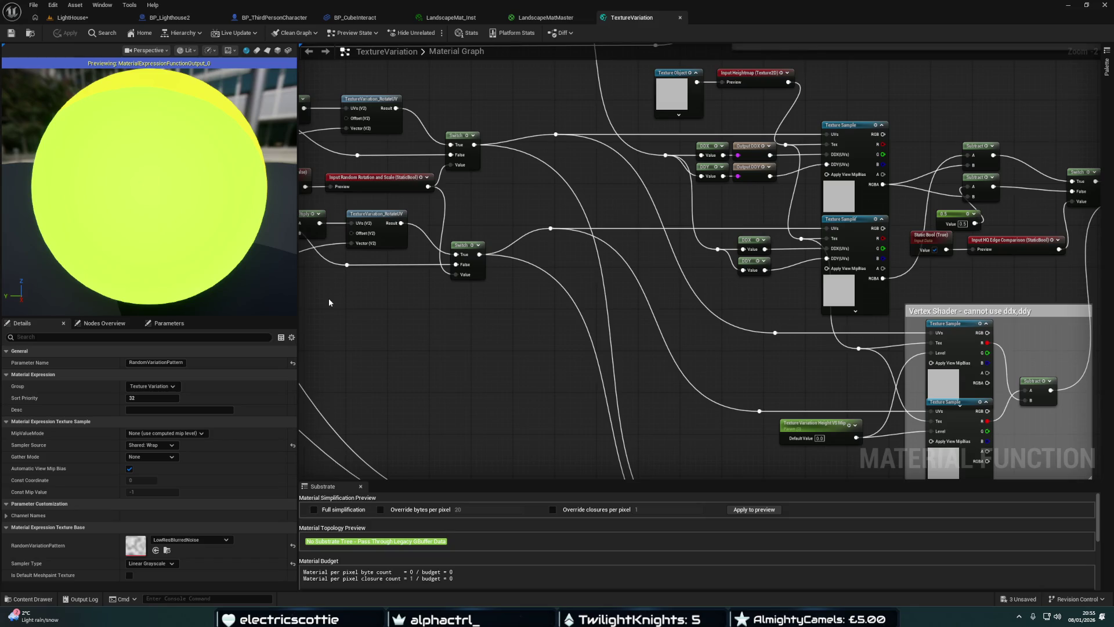
{"action": "left_click_drag", "start_coordinate": [378, 315], "coordinate": [1030, 283]}
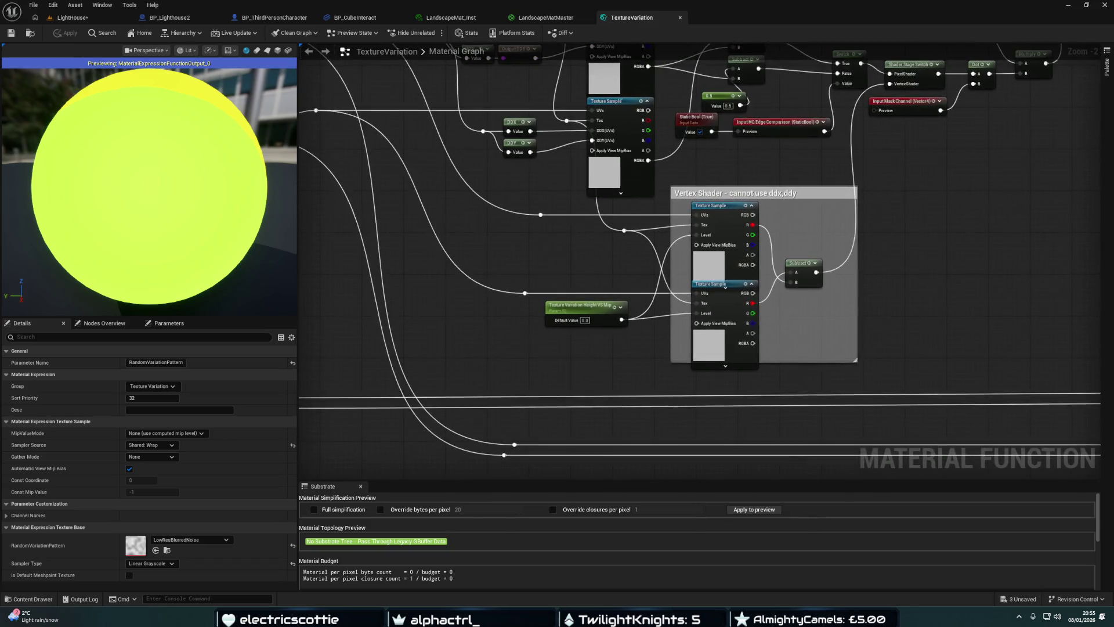
{"action": "scroll", "coordinate": [617, 302], "scroll_direction": "down", "scroll_amount": 2}
{"action": "mouse_move", "coordinate": [615, 300]}
{"action": "left_mouse_down"}
{"action": "mouse_move", "coordinate": [625, 351]}
{"action": "mouse_move", "coordinate": [510, 211]}
{"action": "left_mouse_up"}
{"action": "scroll", "coordinate": [627, 224], "scroll_direction": "up", "scroll_amount": 3}
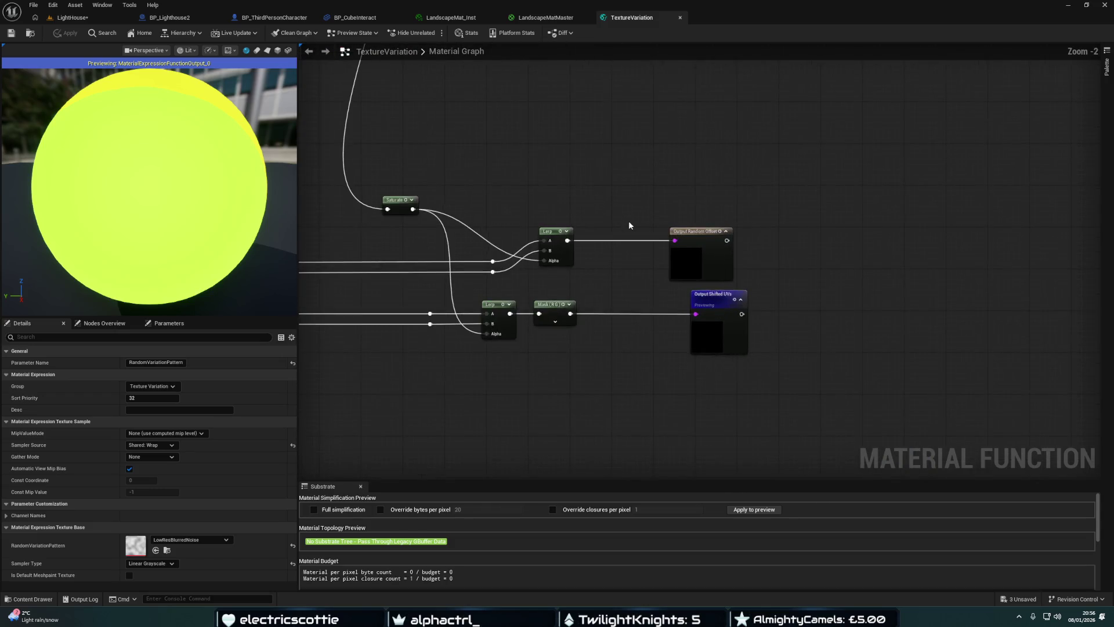
{"action": "left_click", "coordinate": [681, 202]}
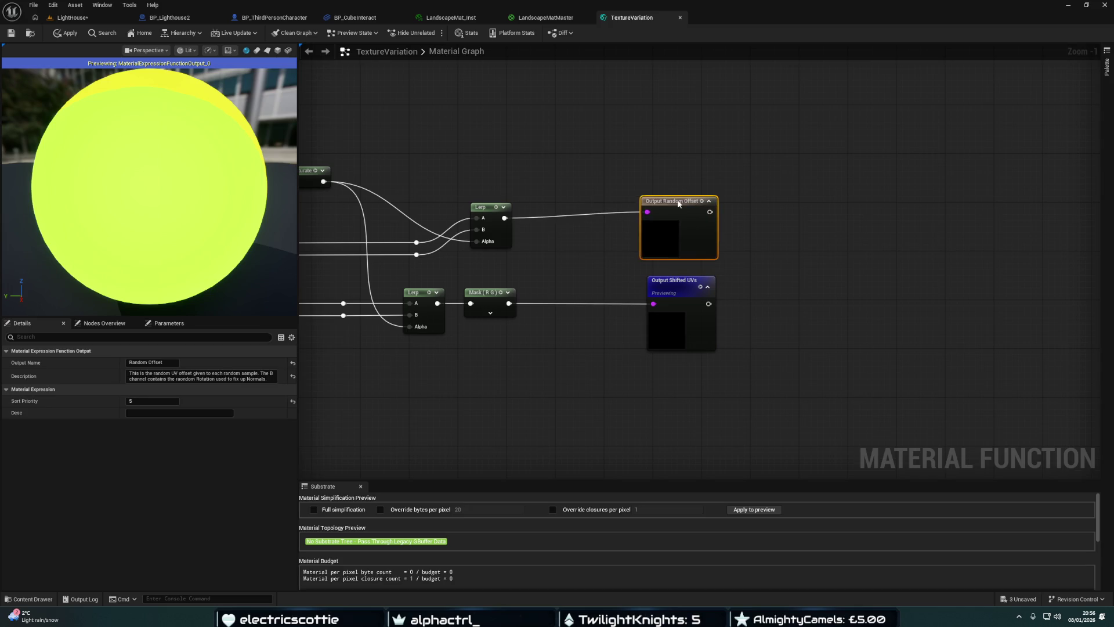
{"action": "left_click_drag", "start_coordinate": [681, 202], "coordinate": [676, 202]}
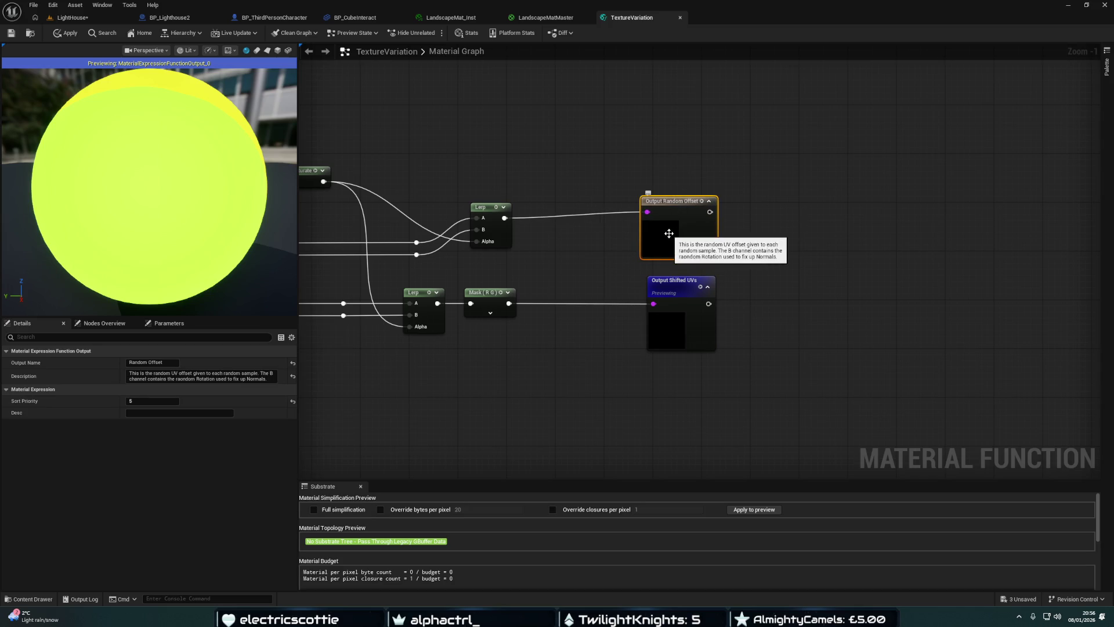
{"action": "left_click", "coordinate": [674, 283]}
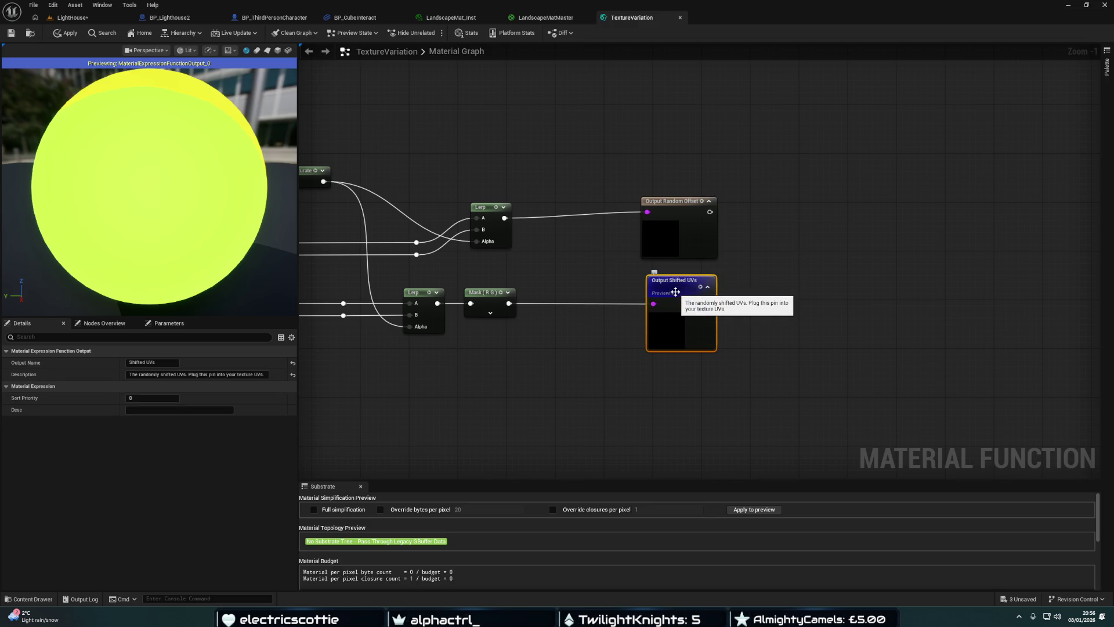
{"action": "left_click", "coordinate": [681, 207]}
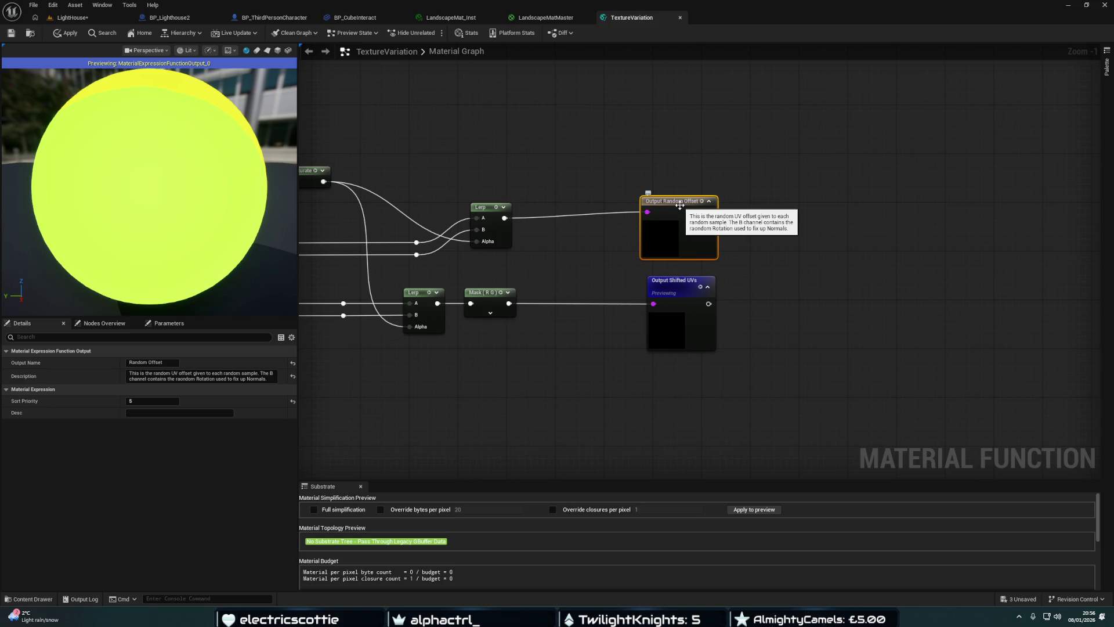
{"action": "left_click", "coordinate": [545, 18]}
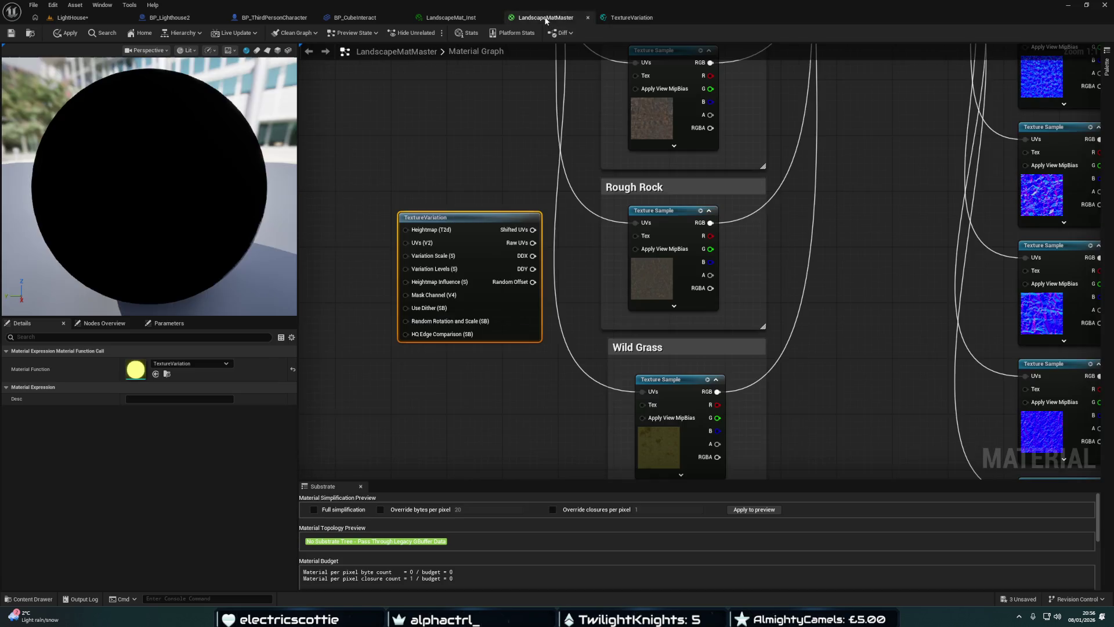
Wire TextureVariation's Shifted UVs into the Rough Rock Texture Sample's UVs input
{"action": "left_click_drag", "start_coordinate": [637, 180], "coordinate": [779, 303]}
{"action": "mouse_move", "coordinate": [507, 199]}
{"action": "left_mouse_down"}
{"action": "mouse_move", "coordinate": [543, 214]}
{"action": "mouse_move", "coordinate": [612, 196]}
{"action": "left_mouse_up"}
{"action": "mouse_move", "coordinate": [476, 193]}
{"action": "left_mouse_down"}
{"action": "mouse_move", "coordinate": [406, 159]}
{"action": "mouse_move", "coordinate": [428, 159]}
{"action": "mouse_move", "coordinate": [429, 179]}
{"action": "left_mouse_up"}
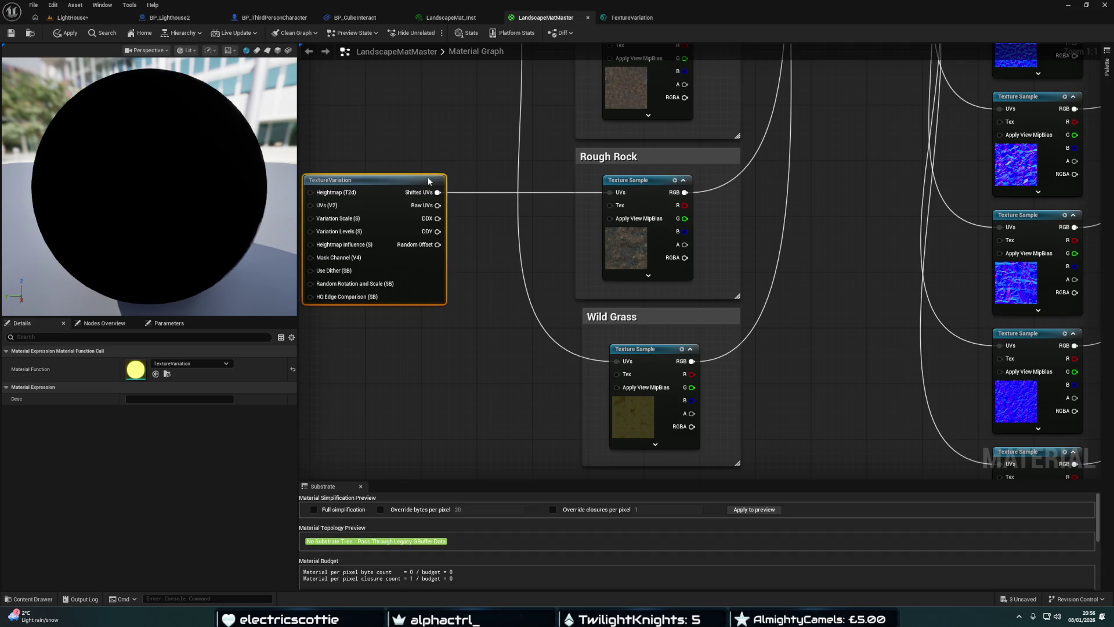
{"action": "left_click", "coordinate": [627, 18]}
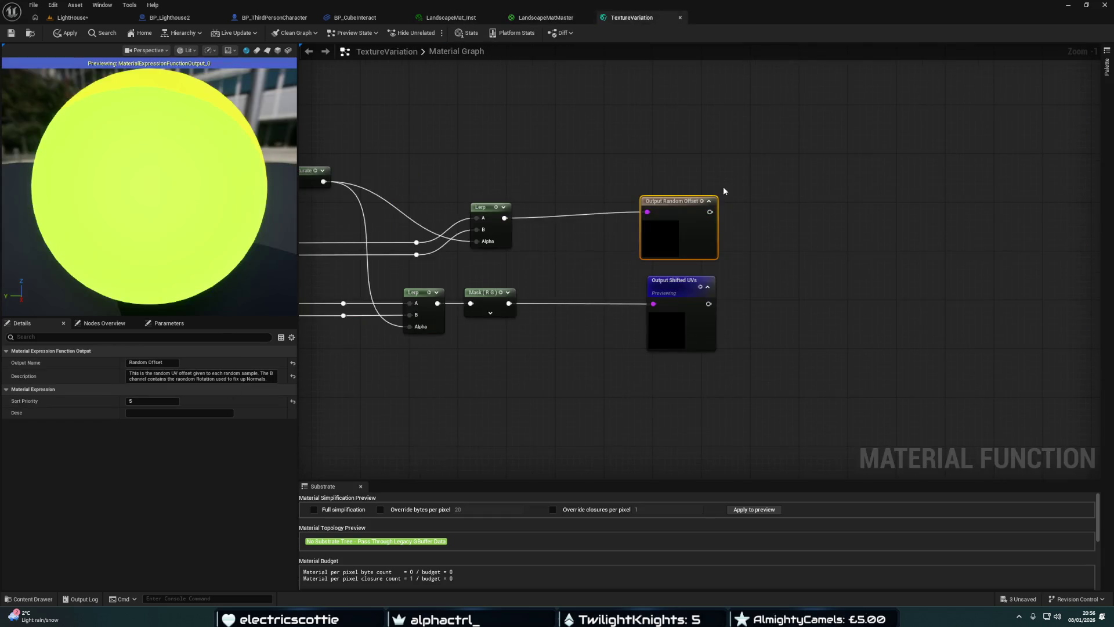
{"action": "mouse_move", "coordinate": [673, 204]}
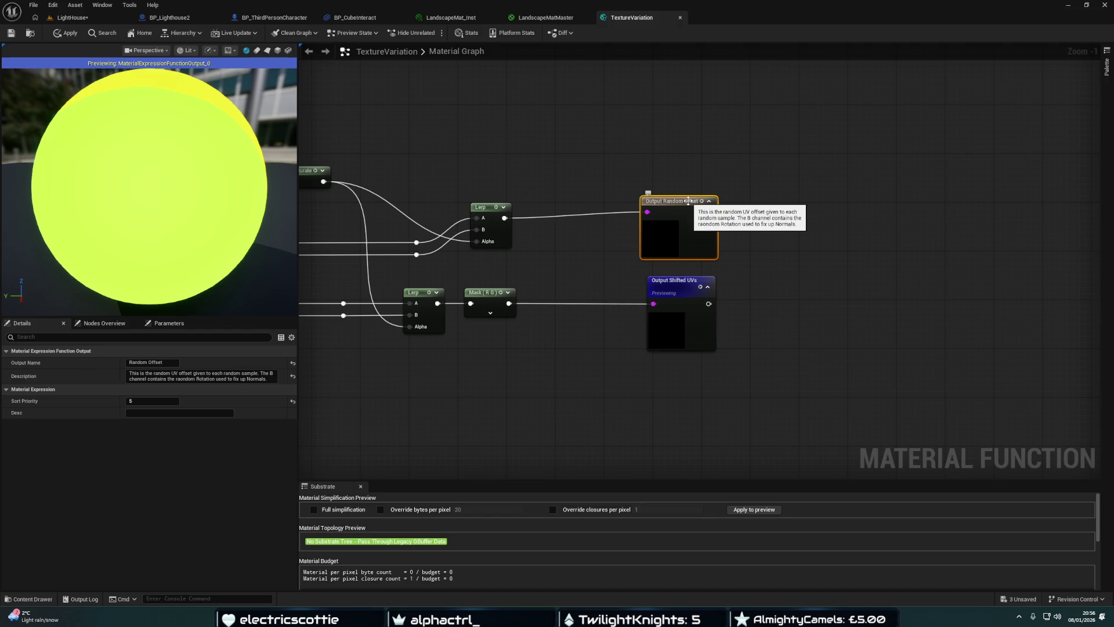
{"action": "left_click", "coordinate": [565, 19]}
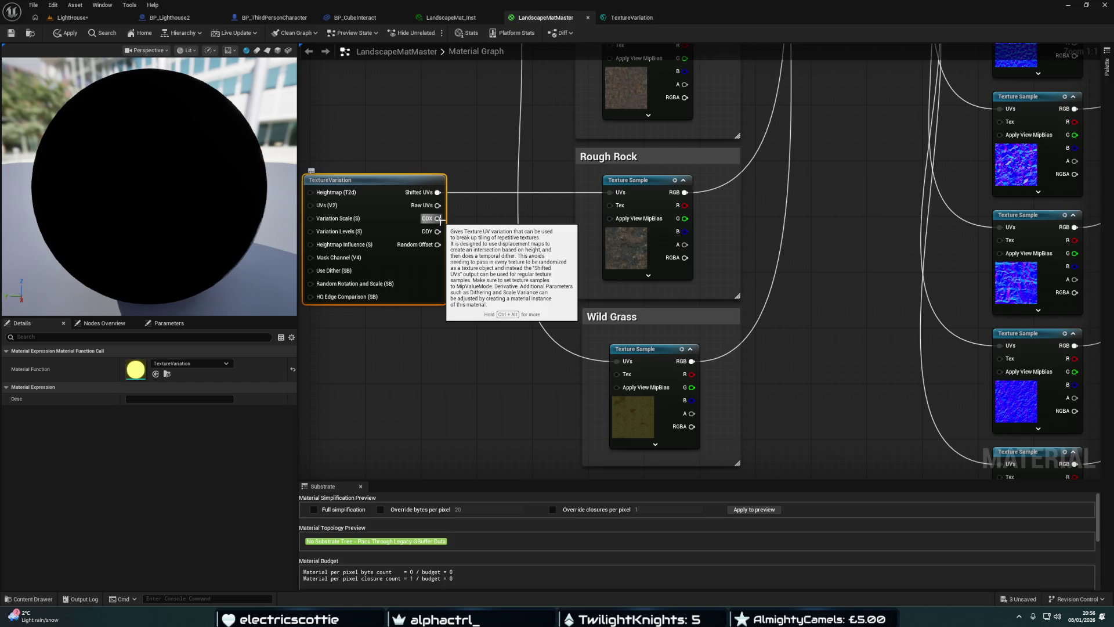
{"action": "scroll", "coordinate": [503, 210], "scroll_direction": "down", "scroll_amount": 4}
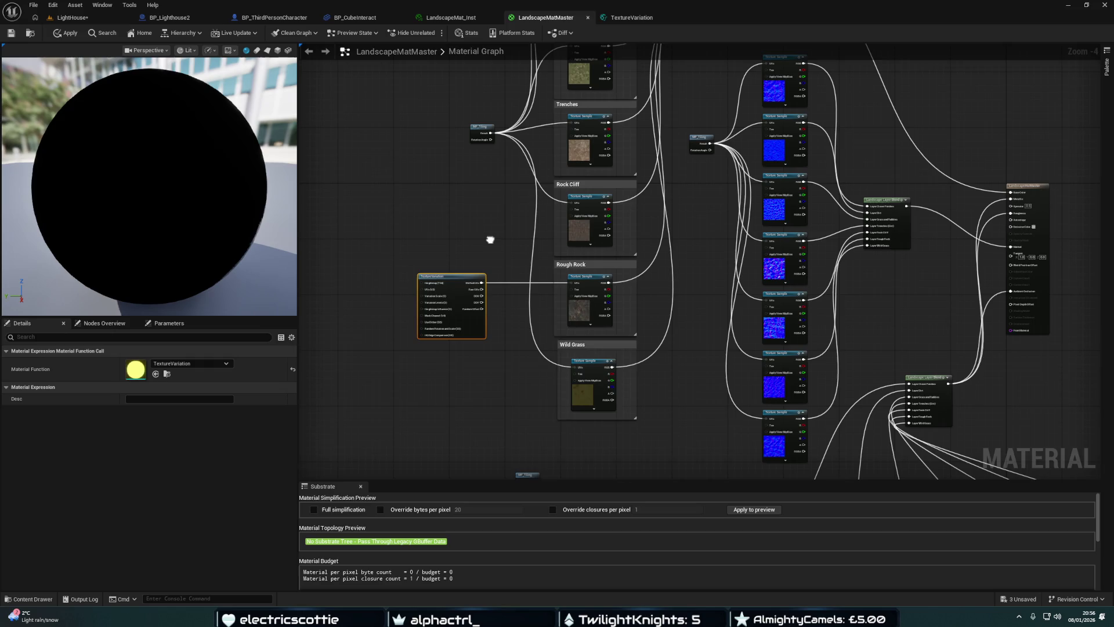
Connect Shifted UVs to the Rock Cliff and Trenches samples' UVs inputs
{"action": "left_click_drag", "start_coordinate": [490, 239], "coordinate": [489, 244]}
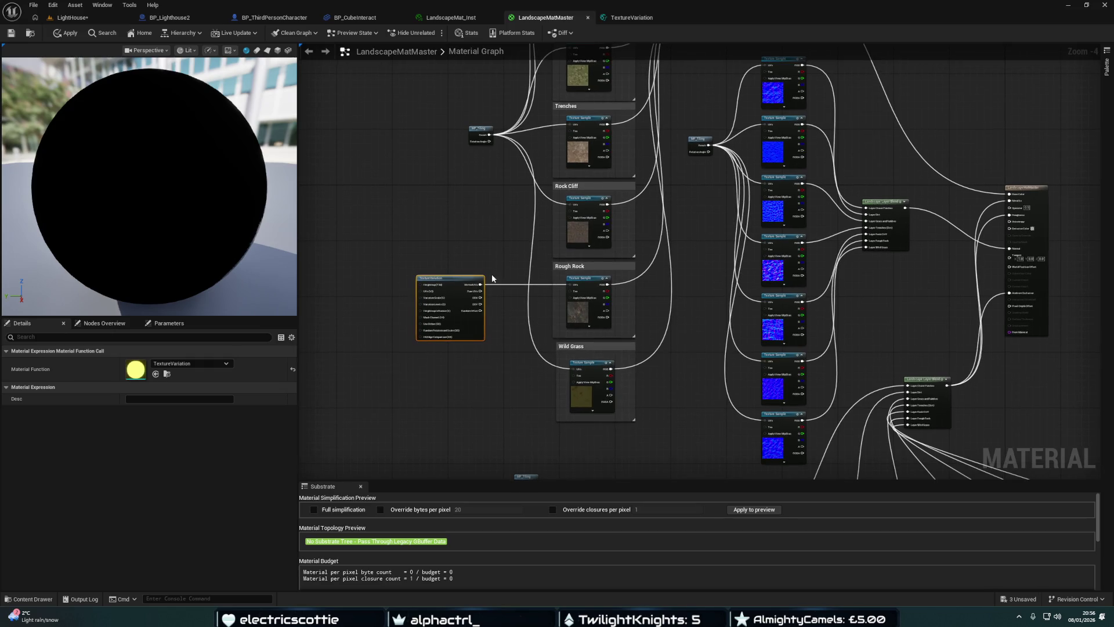
{"action": "mouse_move", "coordinate": [480, 284]}
{"action": "left_mouse_down"}
{"action": "mouse_move", "coordinate": [560, 235]}
{"action": "mouse_move", "coordinate": [570, 205]}
{"action": "left_mouse_up"}
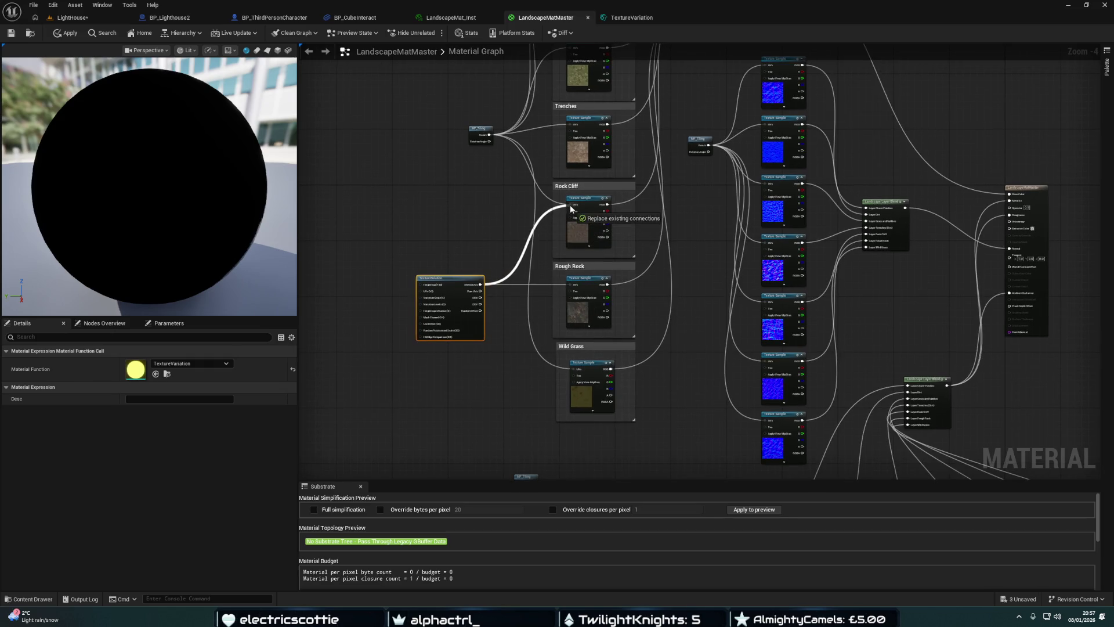
{"action": "mouse_move", "coordinate": [481, 285]}
{"action": "left_mouse_down"}
{"action": "mouse_move", "coordinate": [573, 369]}
{"action": "mouse_move", "coordinate": [482, 331]}
{"action": "mouse_move", "coordinate": [481, 398]}
{"action": "left_mouse_up"}
{"action": "mouse_move", "coordinate": [499, 362]}
{"action": "left_mouse_down"}
{"action": "mouse_move", "coordinate": [510, 281]}
{"action": "mouse_move", "coordinate": [504, 206]}
{"action": "mouse_move", "coordinate": [503, 308]}
{"action": "mouse_move", "coordinate": [505, 214]}
{"action": "mouse_move", "coordinate": [489, 165]}
{"action": "mouse_move", "coordinate": [394, 167]}
{"action": "mouse_move", "coordinate": [385, 206]}
{"action": "mouse_move", "coordinate": [418, 229]}
{"action": "mouse_move", "coordinate": [589, 197]}
{"action": "mouse_move", "coordinate": [737, 247]}
{"action": "mouse_move", "coordinate": [809, 258]}
{"action": "mouse_move", "coordinate": [571, 216]}
{"action": "mouse_move", "coordinate": [390, 209]}
{"action": "mouse_move", "coordinate": [517, 280]}
{"action": "left_mouse_up"}
{"action": "mouse_move", "coordinate": [498, 330]}
{"action": "left_mouse_down"}
{"action": "mouse_move", "coordinate": [528, 241]}
{"action": "mouse_move", "coordinate": [587, 170]}
{"action": "left_mouse_up"}
{"action": "left_click_drag", "start_coordinate": [546, 203], "coordinate": [528, 265]}
Connect Shifted UVs to Grass and Rubble and Clover Patches, then float LandscapeMatMaster
{"action": "mouse_move", "coordinate": [481, 391]}
{"action": "left_mouse_down"}
{"action": "mouse_move", "coordinate": [528, 295]}
{"action": "mouse_move", "coordinate": [569, 155]}
{"action": "left_mouse_up"}
{"action": "mouse_move", "coordinate": [495, 237]}
{"action": "left_mouse_down"}
{"action": "mouse_move", "coordinate": [489, 268]}
{"action": "mouse_move", "coordinate": [357, 178]}
{"action": "left_mouse_up"}
{"action": "mouse_move", "coordinate": [475, 420]}
{"action": "left_mouse_down"}
{"action": "mouse_move", "coordinate": [548, 262]}
{"action": "mouse_move", "coordinate": [563, 103]}
{"action": "left_mouse_up"}
{"action": "mouse_move", "coordinate": [475, 420]}
{"action": "left_mouse_down"}
{"action": "mouse_move", "coordinate": [511, 389]}
{"action": "mouse_move", "coordinate": [549, 52]}
{"action": "mouse_move", "coordinate": [565, 98]}
{"action": "left_mouse_up"}
{"action": "mouse_move", "coordinate": [511, 170]}
{"action": "left_mouse_down"}
{"action": "mouse_move", "coordinate": [493, 106]}
{"action": "mouse_move", "coordinate": [526, 3]}
{"action": "mouse_move", "coordinate": [500, 139]}
{"action": "mouse_move", "coordinate": [507, 175]}
{"action": "mouse_move", "coordinate": [542, 233]}
{"action": "mouse_move", "coordinate": [632, 319]}
{"action": "mouse_move", "coordinate": [741, 363]}
{"action": "mouse_move", "coordinate": [637, 206]}
{"action": "mouse_move", "coordinate": [509, 173]}
{"action": "left_mouse_up"}
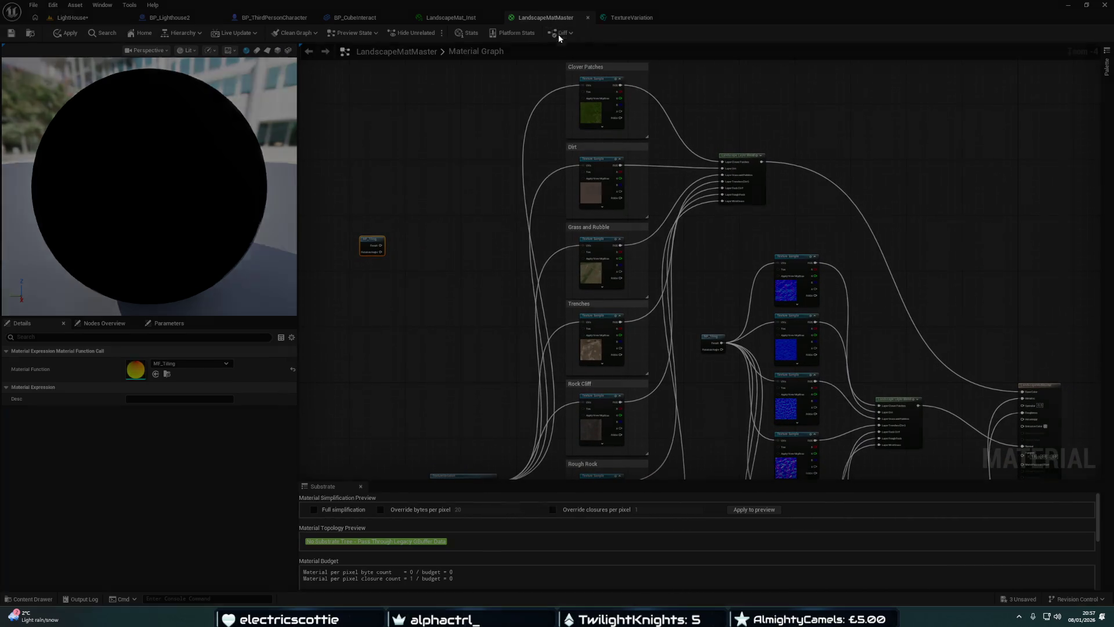
{"action": "left_click_drag", "start_coordinate": [545, 17], "coordinate": [599, 106]}
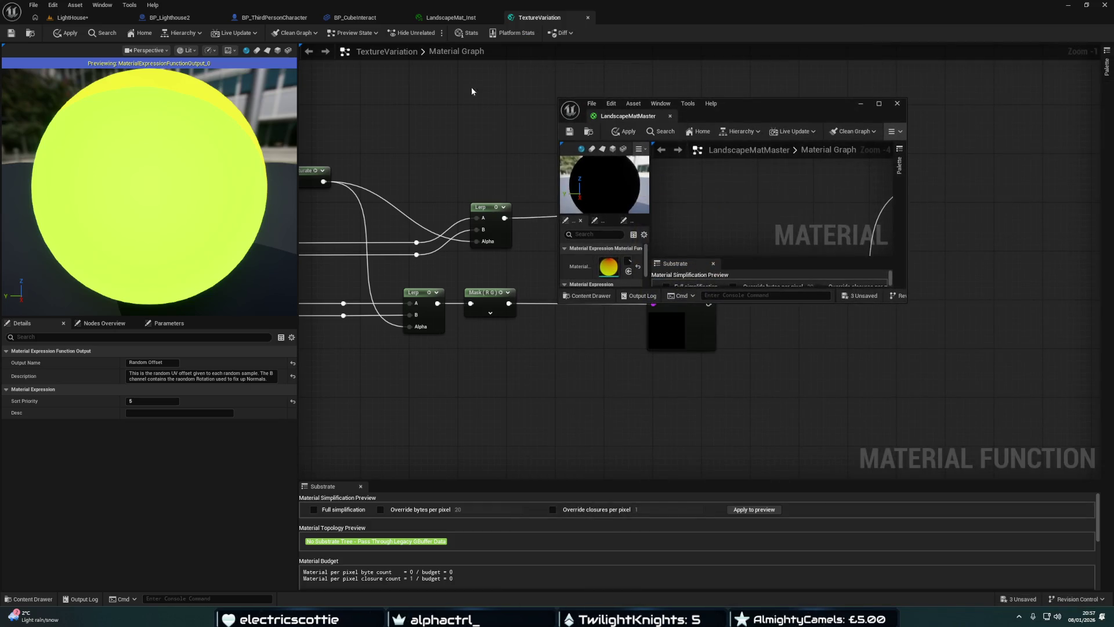
Dock the LandscapeMatMaster material editor back into the main editor window
{"action": "left_click", "coordinate": [71, 17]}
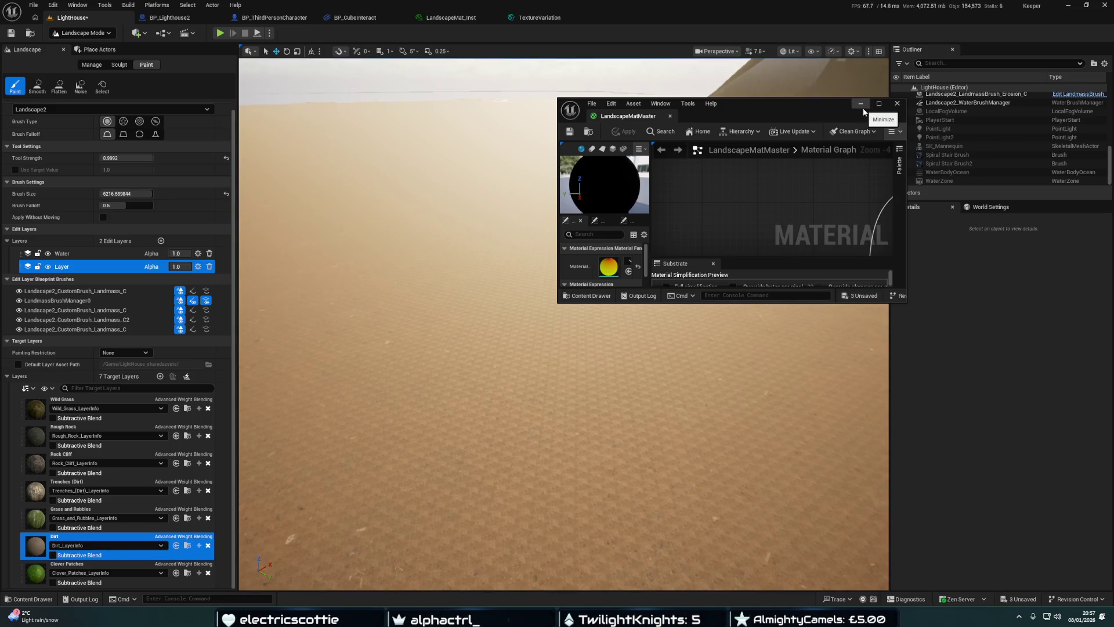
{"action": "left_click_drag", "start_coordinate": [635, 112], "coordinate": [629, 21]}
{"action": "left_click_drag", "start_coordinate": [733, 289], "coordinate": [663, 137]}
Copy the TextureVariation node, place the copy beside MF_Tiling, and move MF_Tiling higher up
{"action": "left_click", "coordinate": [383, 331]}
{"action": "key", "text": "ctrl+c"}
{"action": "key", "text": "ctrl+v"}
{"action": "mouse_move", "coordinate": [595, 359]}
{"action": "left_mouse_down"}
{"action": "mouse_move", "coordinate": [663, 296]}
{"action": "mouse_move", "coordinate": [662, 238]}
{"action": "left_mouse_up"}
{"action": "left_click", "coordinate": [640, 184]}
{"action": "left_click_drag", "start_coordinate": [650, 193], "coordinate": [636, 106]}
{"action": "left_click_drag", "start_coordinate": [670, 240], "coordinate": [670, 242]}
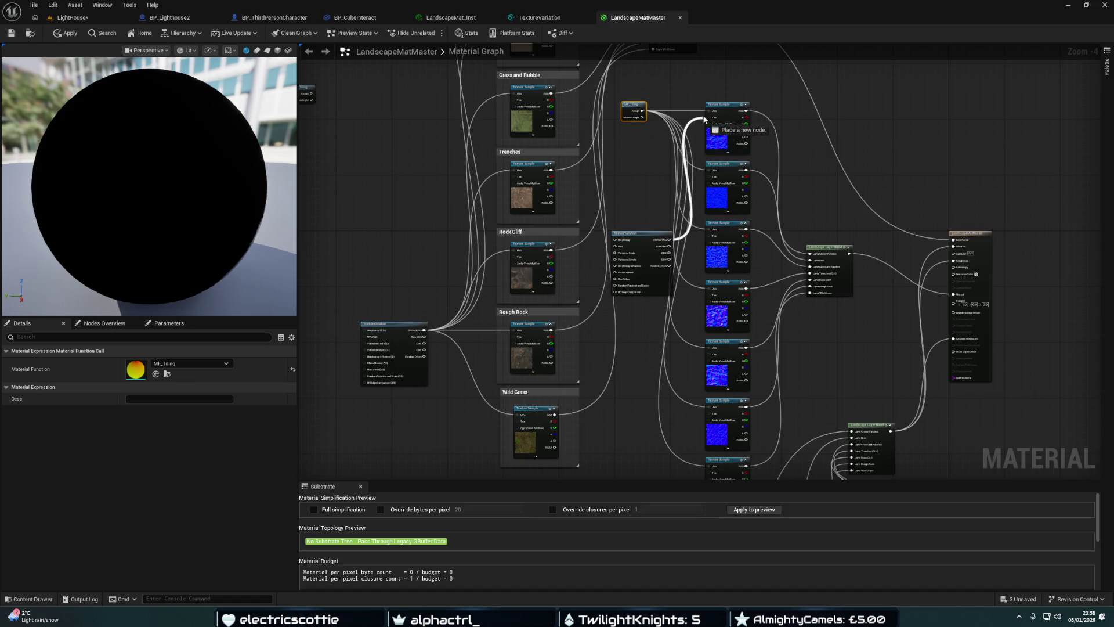
Wire the copy's Shifted UVs into the UVs pin of every blue normal-map Texture Sample
{"action": "left_click_drag", "start_coordinate": [704, 120], "coordinate": [706, 111]}
{"action": "left_click_drag", "start_coordinate": [669, 239], "coordinate": [708, 171]}
{"action": "mouse_move", "coordinate": [669, 239]}
{"action": "left_mouse_down"}
{"action": "mouse_move", "coordinate": [708, 229]}
{"action": "mouse_move", "coordinate": [675, 244]}
{"action": "mouse_move", "coordinate": [683, 246]}
{"action": "left_mouse_up"}
{"action": "left_click_drag", "start_coordinate": [705, 289], "coordinate": [708, 288]}
{"action": "left_click_drag", "start_coordinate": [670, 240], "coordinate": [695, 306]}
{"action": "left_click_drag", "start_coordinate": [707, 348], "coordinate": [707, 347]}
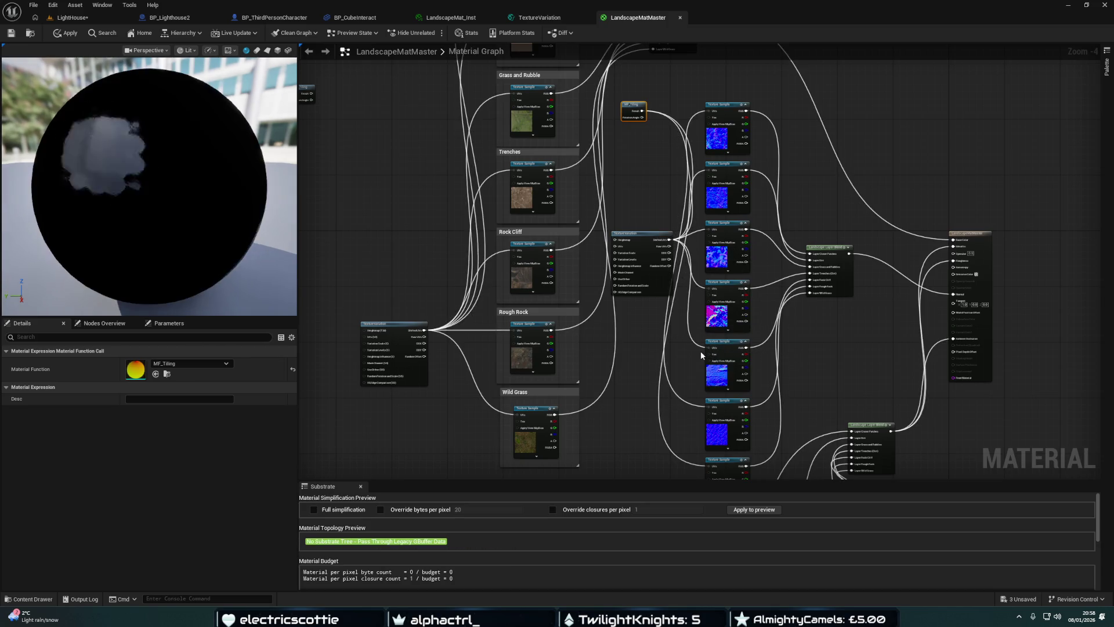
{"action": "mouse_move", "coordinate": [670, 240]}
{"action": "left_mouse_down"}
{"action": "mouse_move", "coordinate": [695, 399]}
{"action": "mouse_move", "coordinate": [708, 411]}
{"action": "left_mouse_up"}
{"action": "left_click_drag", "start_coordinate": [670, 239], "coordinate": [695, 359]}
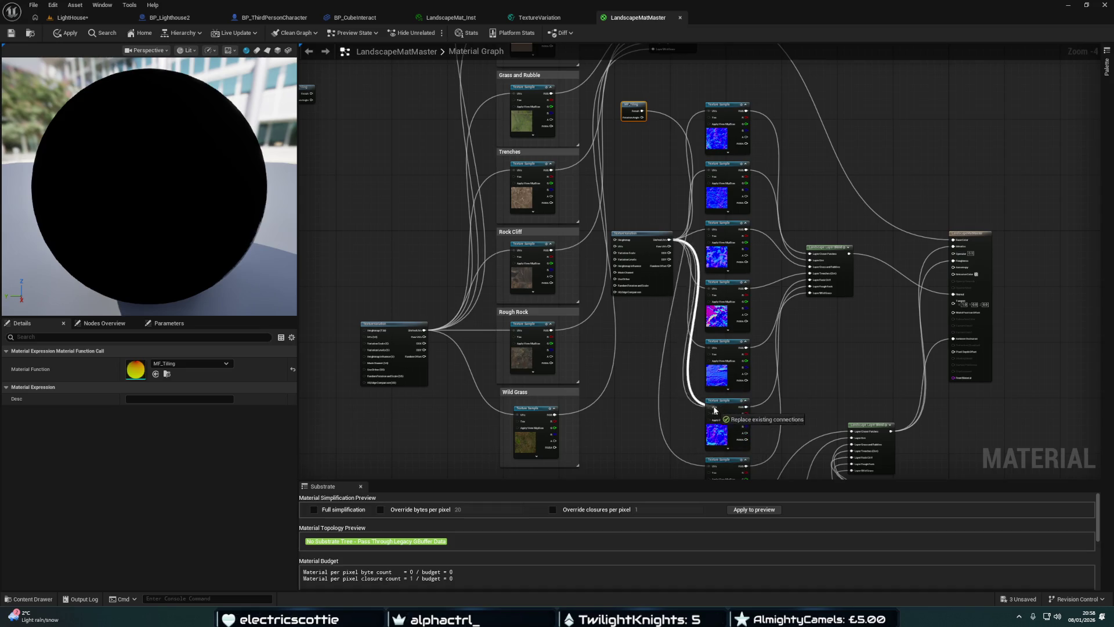
{"action": "left_click_drag", "start_coordinate": [714, 409], "coordinate": [714, 410]}
{"action": "mouse_move", "coordinate": [670, 239]}
{"action": "left_mouse_down"}
{"action": "mouse_move", "coordinate": [682, 430]}
{"action": "mouse_move", "coordinate": [705, 464]}
{"action": "left_mouse_up"}
{"action": "mouse_move", "coordinate": [648, 228]}
{"action": "left_mouse_down"}
{"action": "mouse_move", "coordinate": [622, 269]}
{"action": "mouse_move", "coordinate": [548, 277]}
{"action": "mouse_move", "coordinate": [677, 382]}
{"action": "left_mouse_up"}
{"action": "left_click_drag", "start_coordinate": [714, 463], "coordinate": [714, 463]}
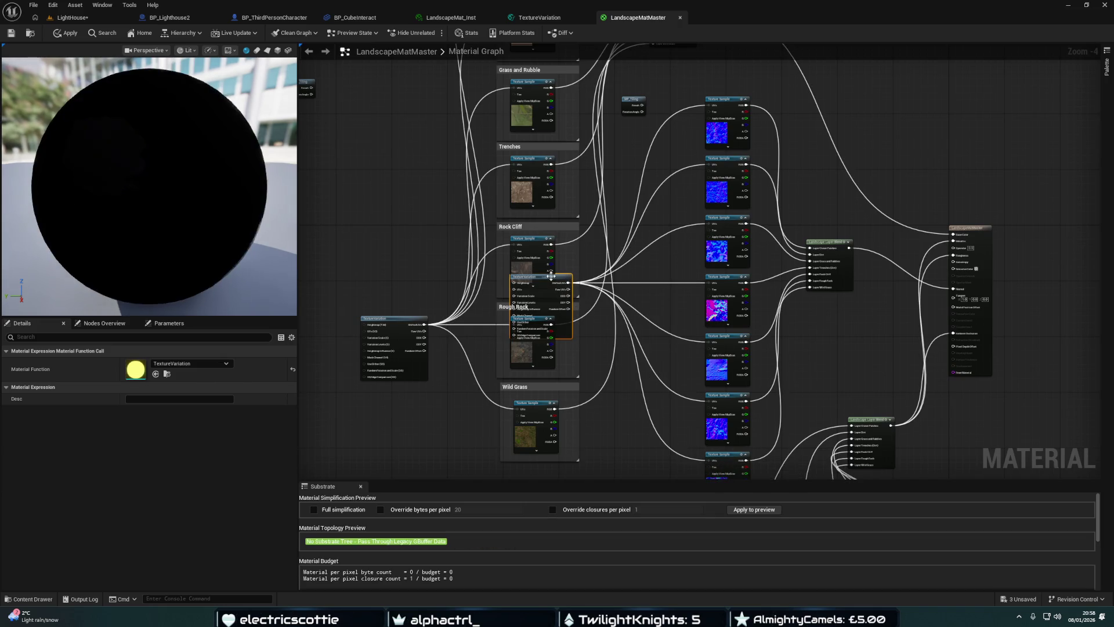
{"action": "left_click_drag", "start_coordinate": [561, 278], "coordinate": [651, 264]}
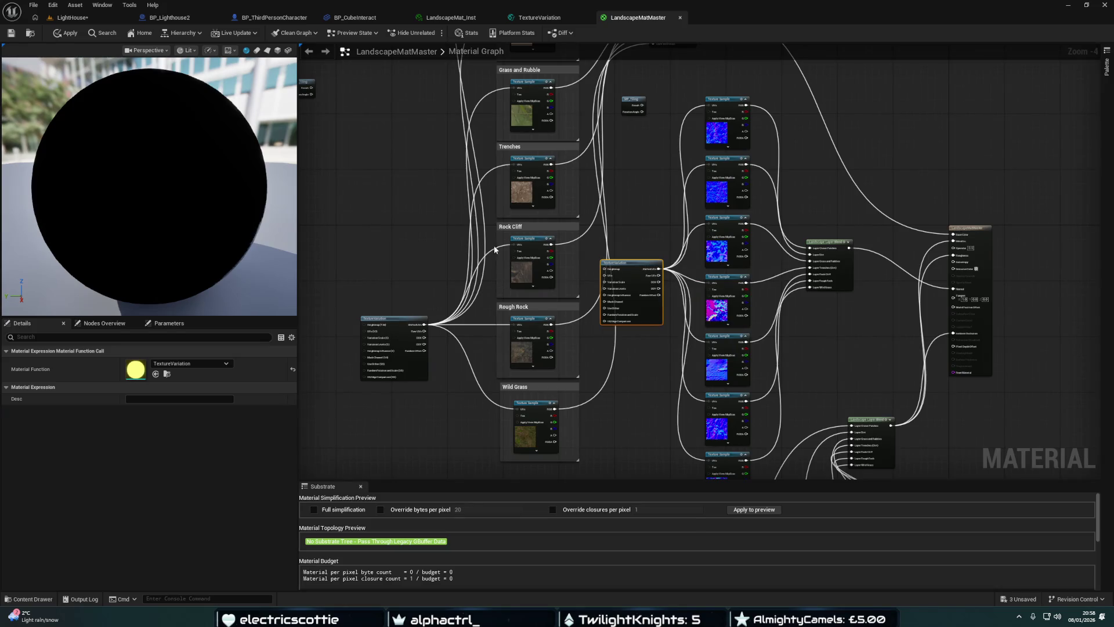
Float the material editor over the LightHouse level and save and apply the material
{"action": "mouse_move", "coordinate": [607, 17]}
{"action": "left_mouse_down"}
{"action": "mouse_move", "coordinate": [625, 78]}
{"action": "mouse_move", "coordinate": [582, 106]}
{"action": "mouse_move", "coordinate": [605, 123]}
{"action": "left_mouse_up"}
{"action": "left_click", "coordinate": [72, 17]}
{"action": "mouse_move", "coordinate": [709, 124]}
{"action": "left_mouse_down"}
{"action": "mouse_move", "coordinate": [747, 137]}
{"action": "mouse_move", "coordinate": [788, 171]}
{"action": "left_mouse_up"}
{"action": "left_click", "coordinate": [658, 186]}
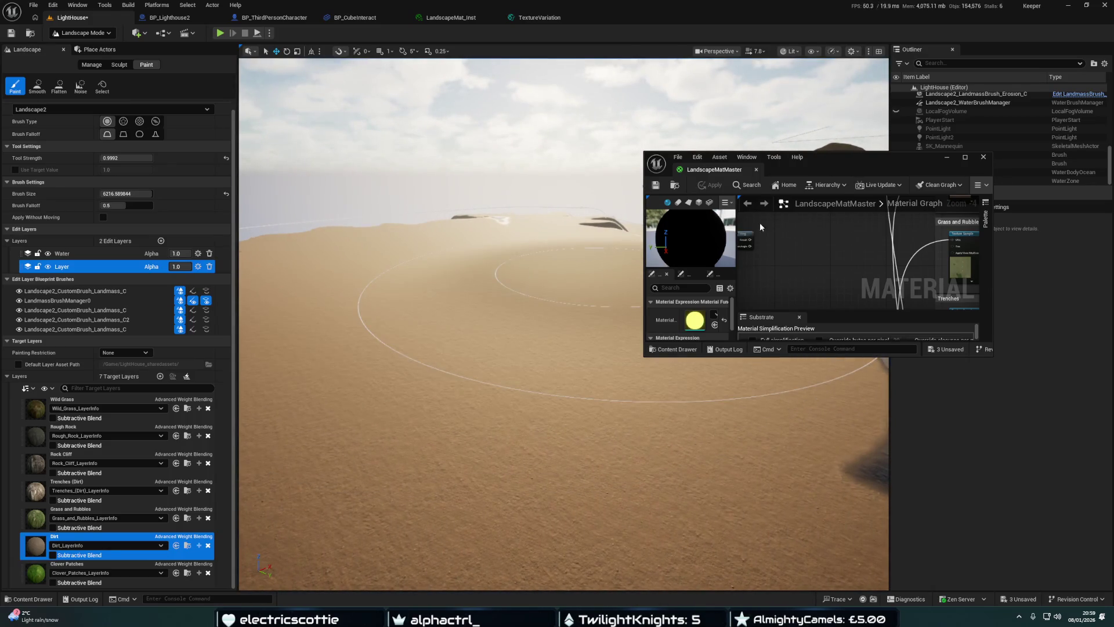
Dock LandscapeMatMaster again, look over the TextureVariation function graph, then return to the master graph
{"action": "left_click_drag", "start_coordinate": [734, 178], "coordinate": [624, 20]}
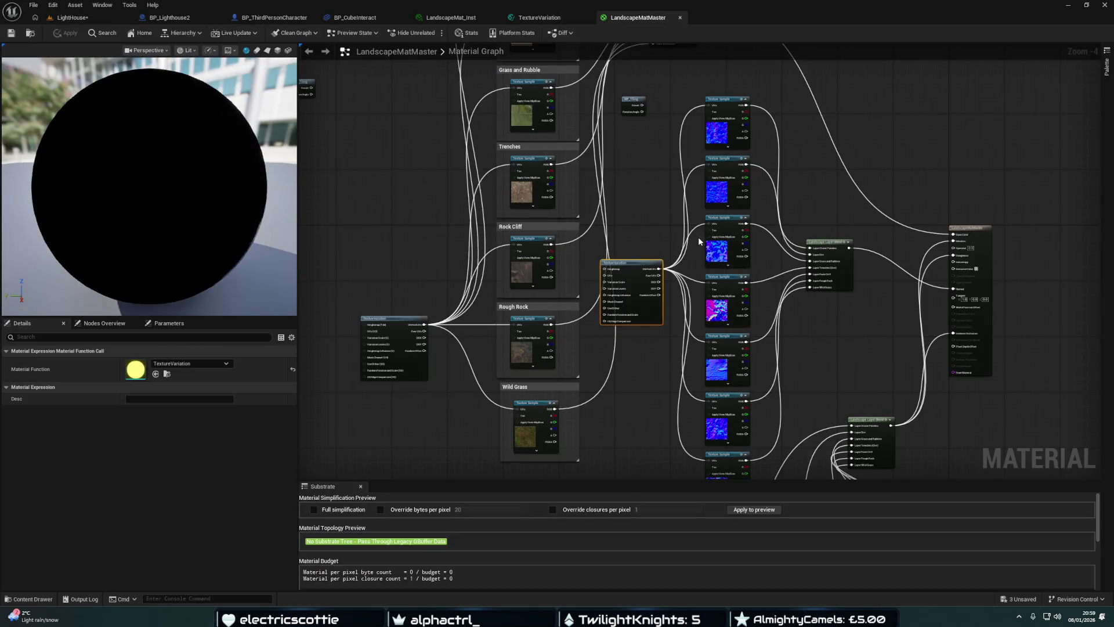
{"action": "left_click", "coordinate": [555, 18]}
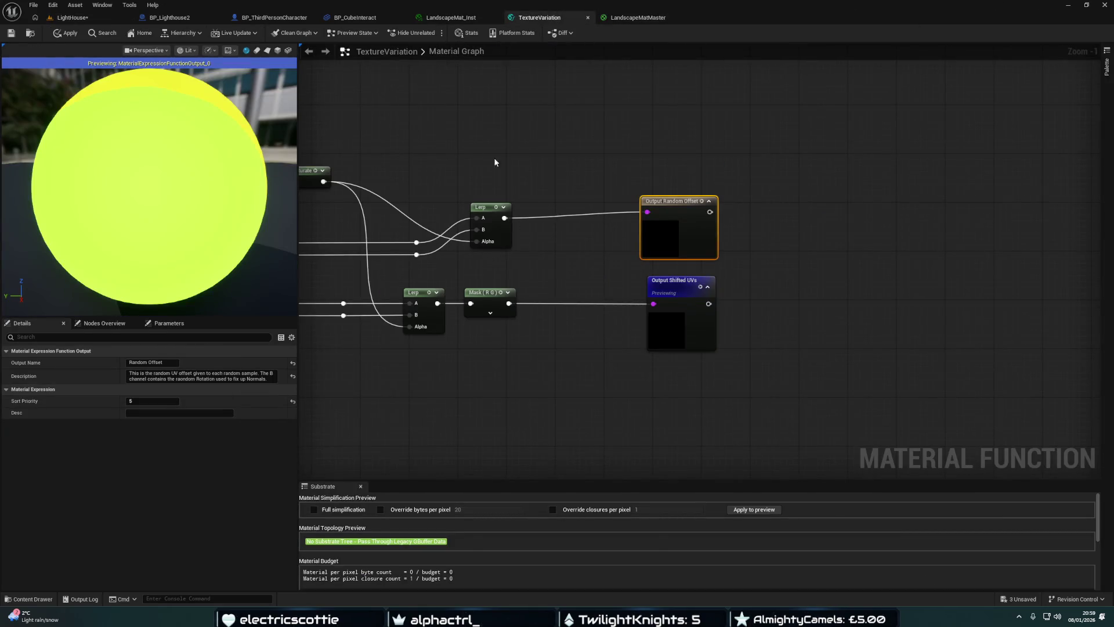
{"action": "scroll", "coordinate": [508, 168], "scroll_direction": "down", "scroll_amount": 6}
{"action": "scroll", "coordinate": [572, 244], "scroll_direction": "up", "scroll_amount": 4}
{"action": "mouse_move", "coordinate": [440, 240]}
{"action": "left_mouse_down"}
{"action": "mouse_move", "coordinate": [821, 263]}
{"action": "mouse_move", "coordinate": [478, 268]}
{"action": "left_mouse_up"}
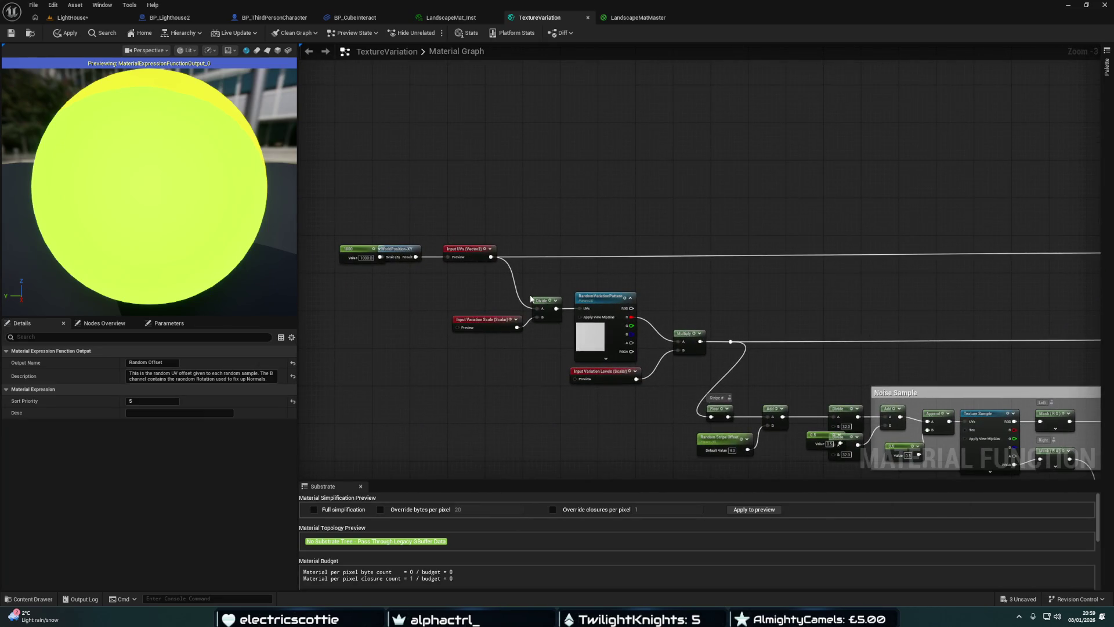
{"action": "left_click_drag", "start_coordinate": [360, 249], "coordinate": [347, 245]}
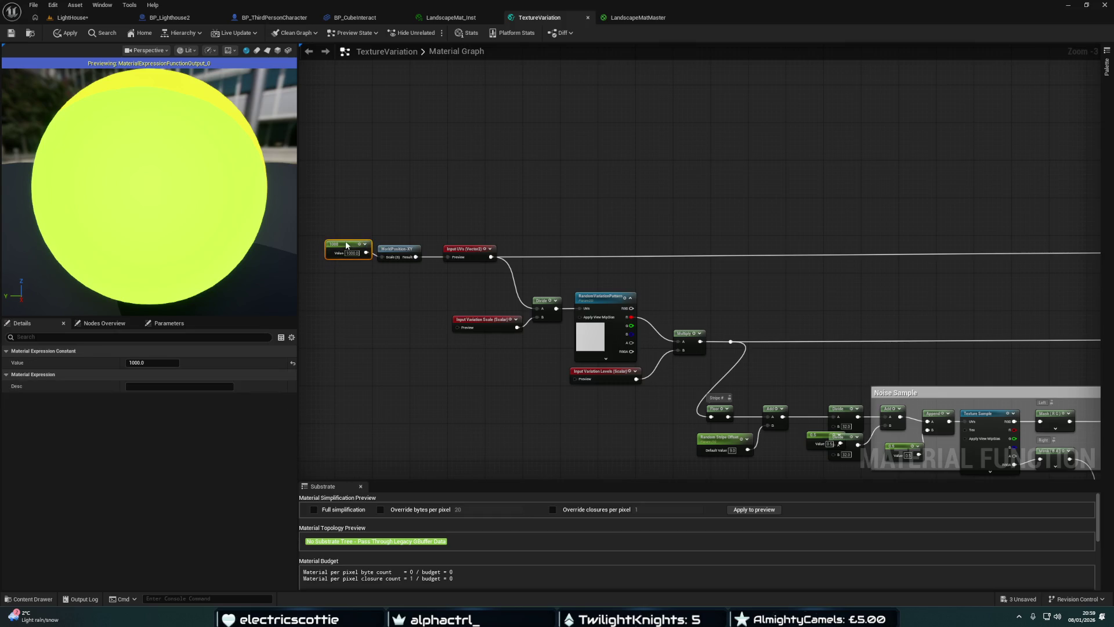
{"action": "mouse_move", "coordinate": [562, 280]}
{"action": "left_mouse_down"}
{"action": "mouse_move", "coordinate": [597, 249]}
{"action": "mouse_move", "coordinate": [544, 210]}
{"action": "left_mouse_up"}
{"action": "left_click", "coordinate": [652, 19]}
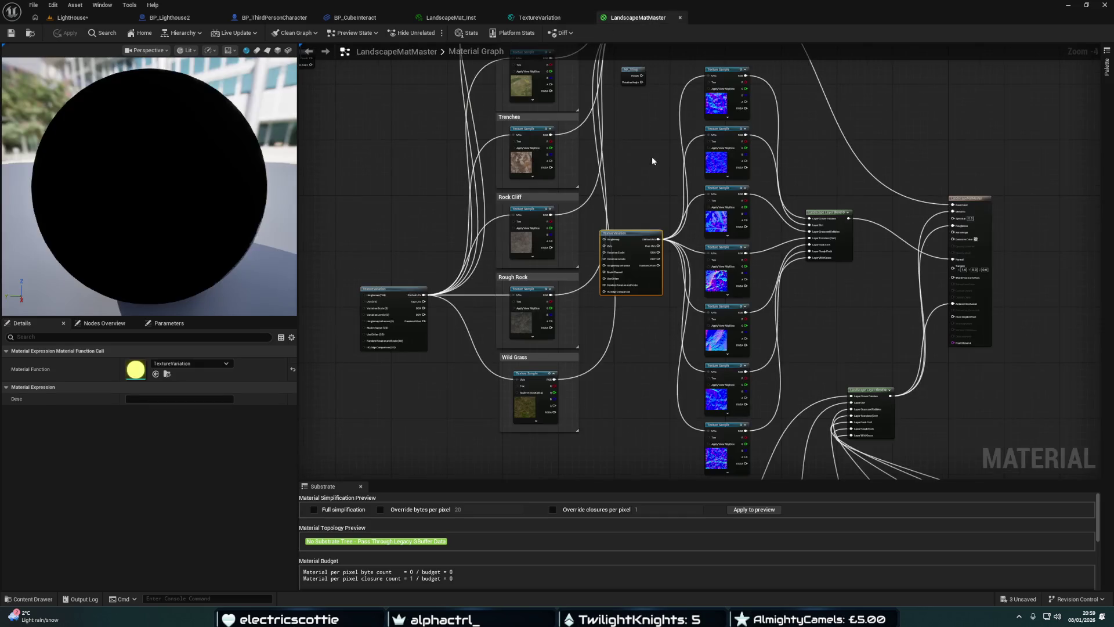
Duplicate TextureVariation, delete MF_Tiling, and place the copy beside the Clover layer samples
{"action": "mouse_move", "coordinate": [653, 172]}
{"action": "left_mouse_down"}
{"action": "mouse_move", "coordinate": [515, 92]}
{"action": "mouse_move", "coordinate": [659, 166]}
{"action": "mouse_move", "coordinate": [593, 91]}
{"action": "mouse_move", "coordinate": [565, 233]}
{"action": "mouse_move", "coordinate": [701, 176]}
{"action": "mouse_move", "coordinate": [538, 137]}
{"action": "left_mouse_up"}
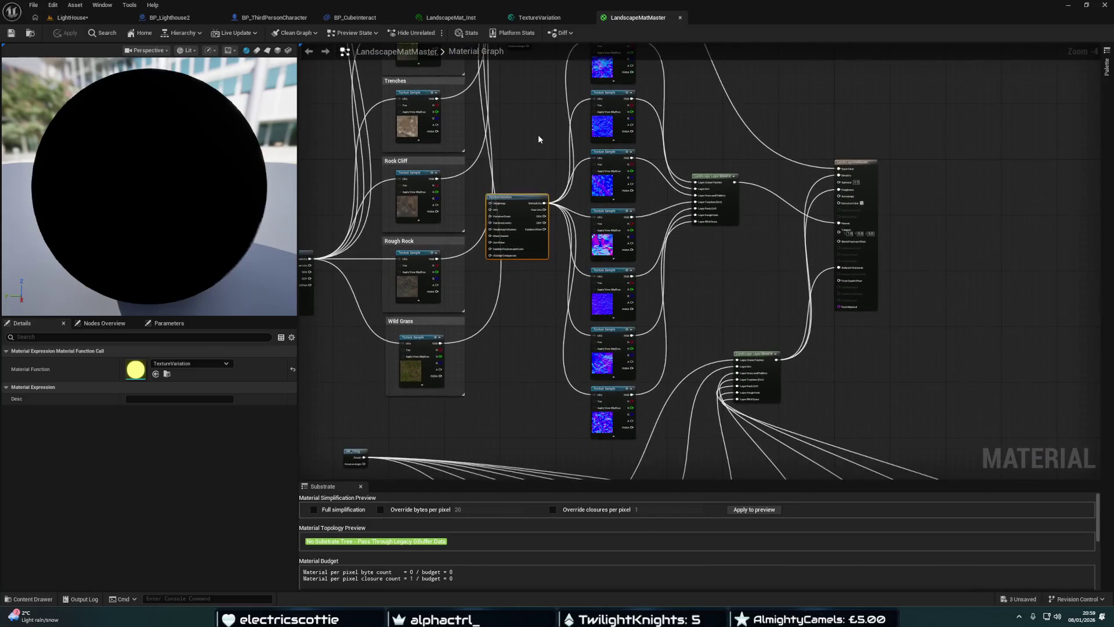
{"action": "key", "text": "ctrl+d"}
{"action": "left_click_drag", "start_coordinate": [530, 152], "coordinate": [552, 276]}
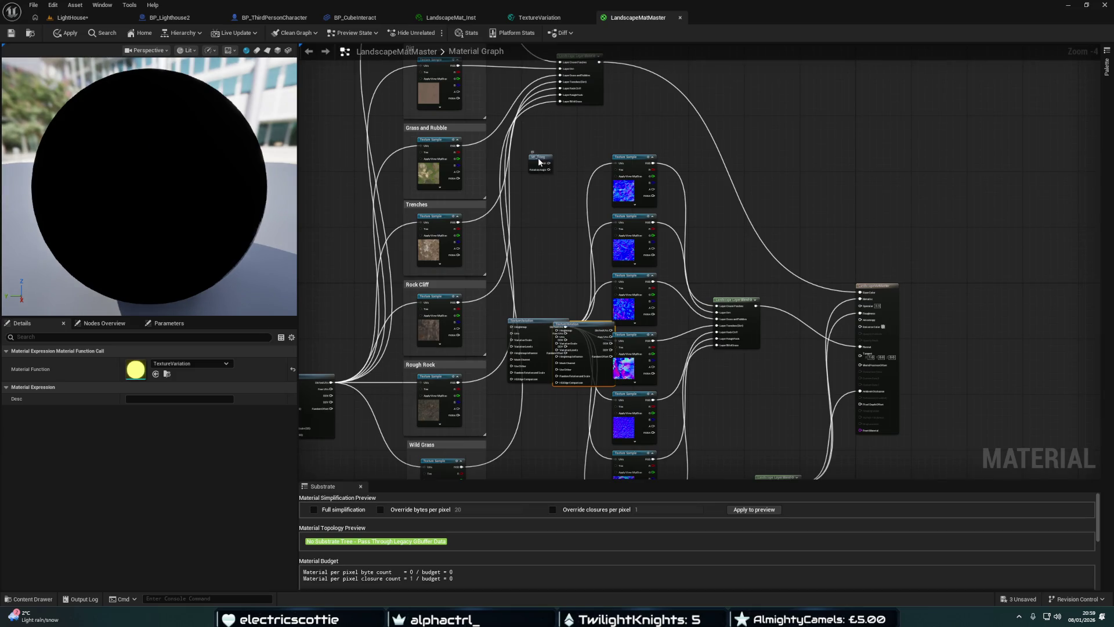
{"action": "key", "text": "ctrl+z"}
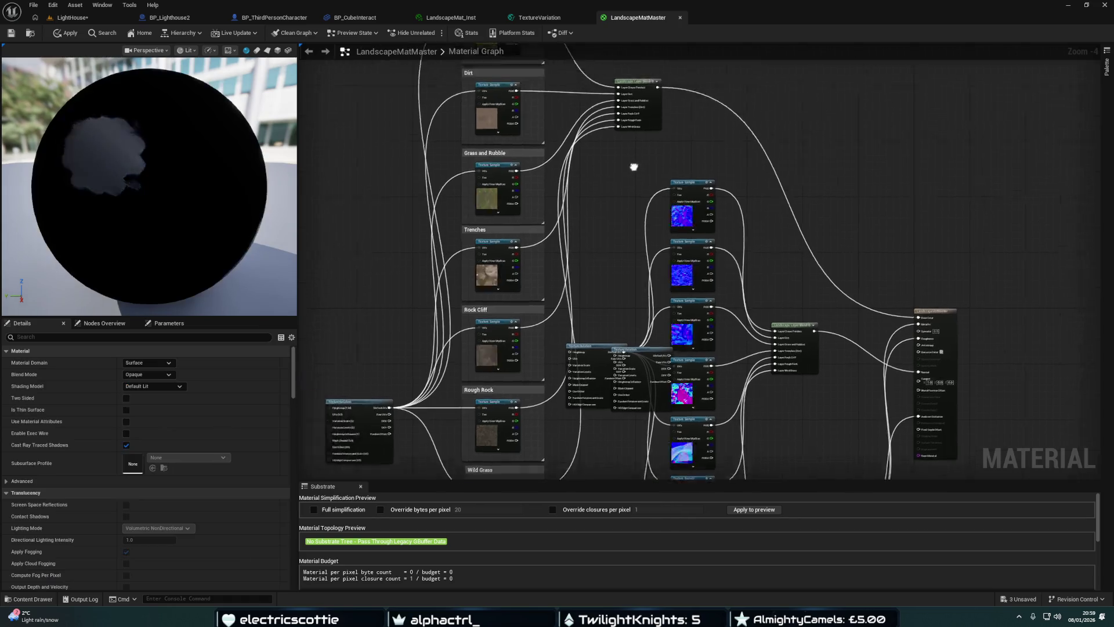
{"action": "mouse_move", "coordinate": [753, 252]}
{"action": "left_mouse_down"}
{"action": "mouse_move", "coordinate": [661, 95]}
{"action": "mouse_move", "coordinate": [632, 116]}
{"action": "left_mouse_up"}
{"action": "mouse_move", "coordinate": [660, 188]}
{"action": "left_mouse_down"}
{"action": "mouse_move", "coordinate": [601, 347]}
{"action": "mouse_move", "coordinate": [648, 193]}
{"action": "mouse_move", "coordinate": [640, 203]}
{"action": "left_mouse_up"}
{"action": "left_click_drag", "start_coordinate": [584, 132], "coordinate": [503, 274]}
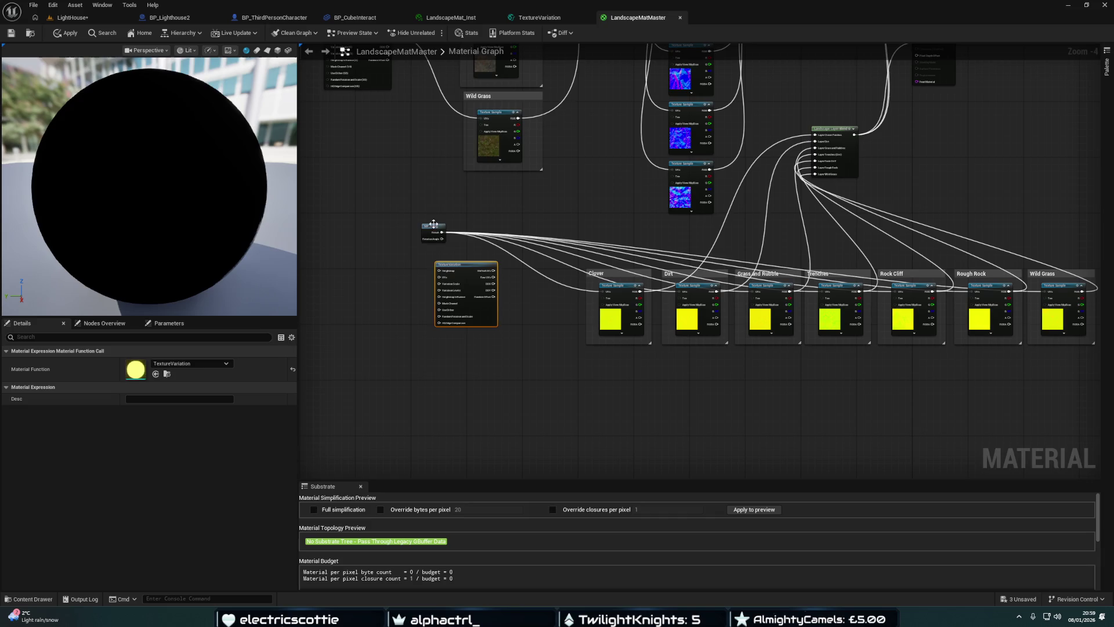
{"action": "key", "text": "Delete"}
{"action": "left_click_drag", "start_coordinate": [453, 261], "coordinate": [480, 216]}
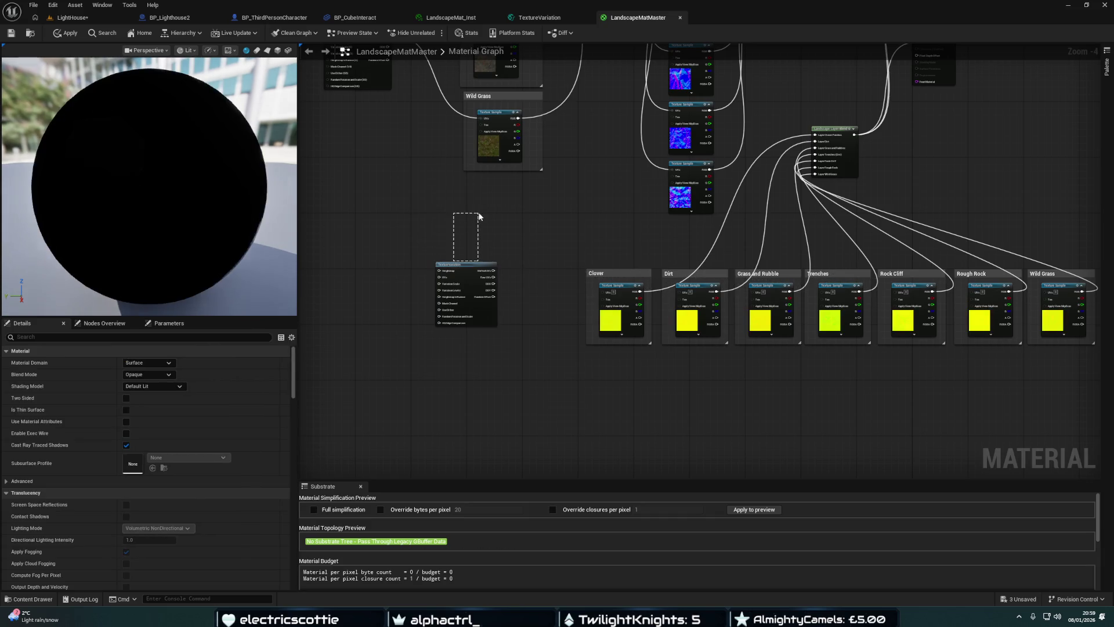
{"action": "mouse_move", "coordinate": [469, 267]}
{"action": "left_mouse_down"}
{"action": "mouse_move", "coordinate": [495, 210]}
{"action": "mouse_move", "coordinate": [612, 253]}
{"action": "mouse_move", "coordinate": [600, 292]}
{"action": "left_mouse_up"}
Feed its Shifted UVs to Dirt, Grass and Rubble, Trenches, Rock Cliff, Rough Rock, Wild Grass; apply
{"action": "left_click_drag", "start_coordinate": [521, 215], "coordinate": [678, 290]}
{"action": "left_click_drag", "start_coordinate": [521, 214], "coordinate": [547, 221]}
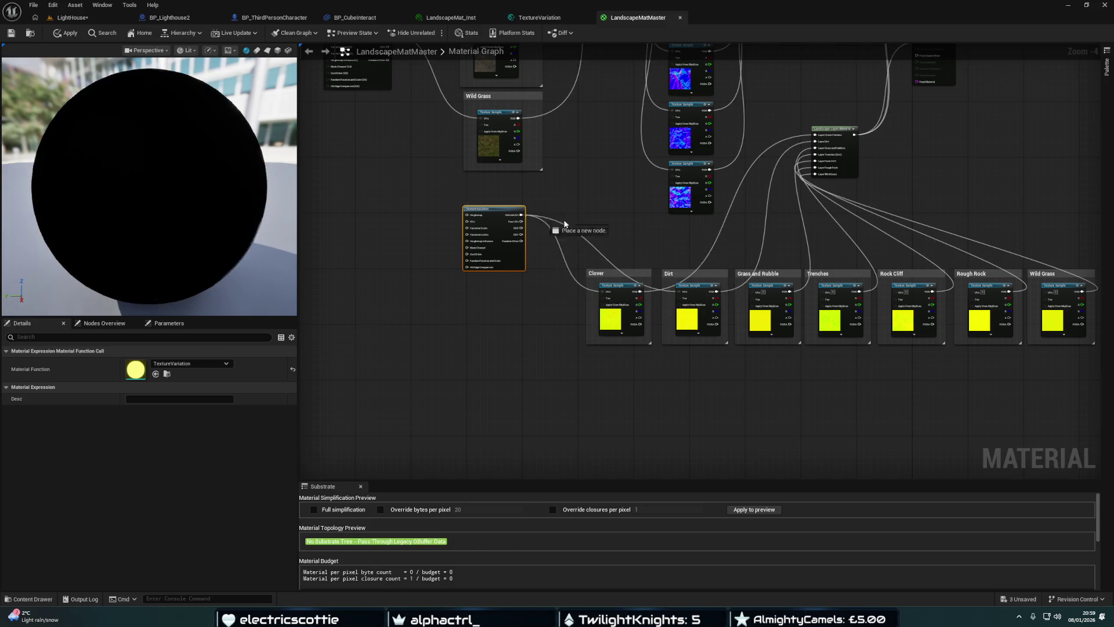
{"action": "left_click_drag", "start_coordinate": [749, 293], "coordinate": [752, 292]}
{"action": "left_click_drag", "start_coordinate": [522, 214], "coordinate": [523, 218]}
{"action": "left_click_drag", "start_coordinate": [821, 296], "coordinate": [823, 292]}
{"action": "left_click_drag", "start_coordinate": [521, 215], "coordinate": [636, 230]}
{"action": "left_click_drag", "start_coordinate": [893, 291], "coordinate": [895, 292]}
{"action": "left_click_drag", "start_coordinate": [521, 215], "coordinate": [973, 292]}
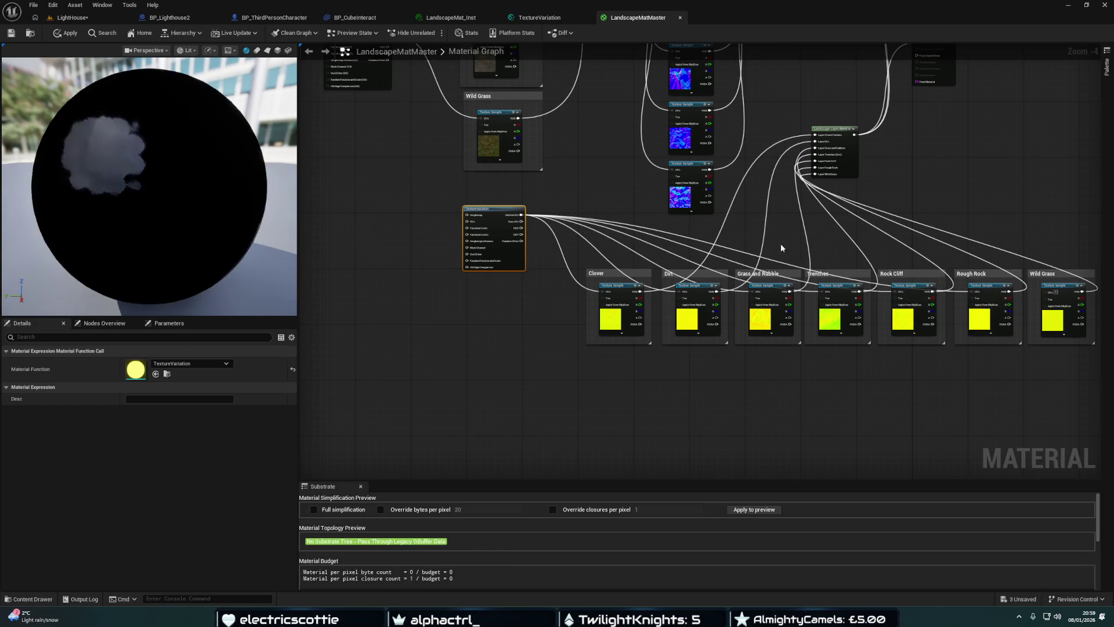
{"action": "mouse_move", "coordinate": [522, 215]}
{"action": "left_mouse_down"}
{"action": "mouse_move", "coordinate": [951, 270]}
{"action": "mouse_move", "coordinate": [987, 259]}
{"action": "mouse_move", "coordinate": [1044, 304]}
{"action": "mouse_move", "coordinate": [1046, 293]}
{"action": "left_mouse_up"}
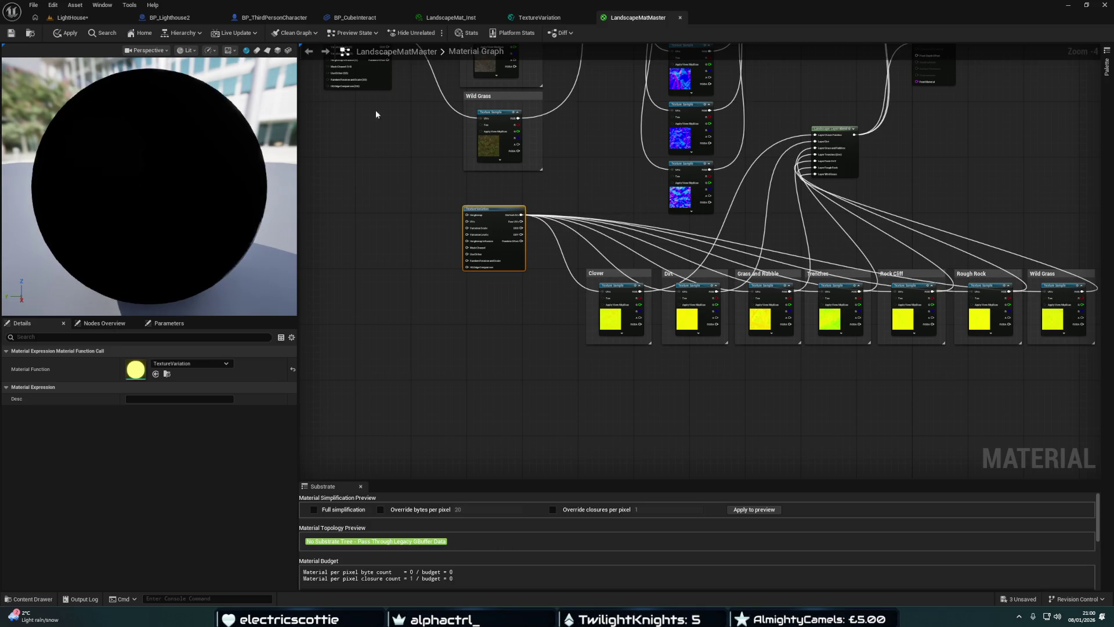
{"action": "left_click", "coordinate": [13, 33]}
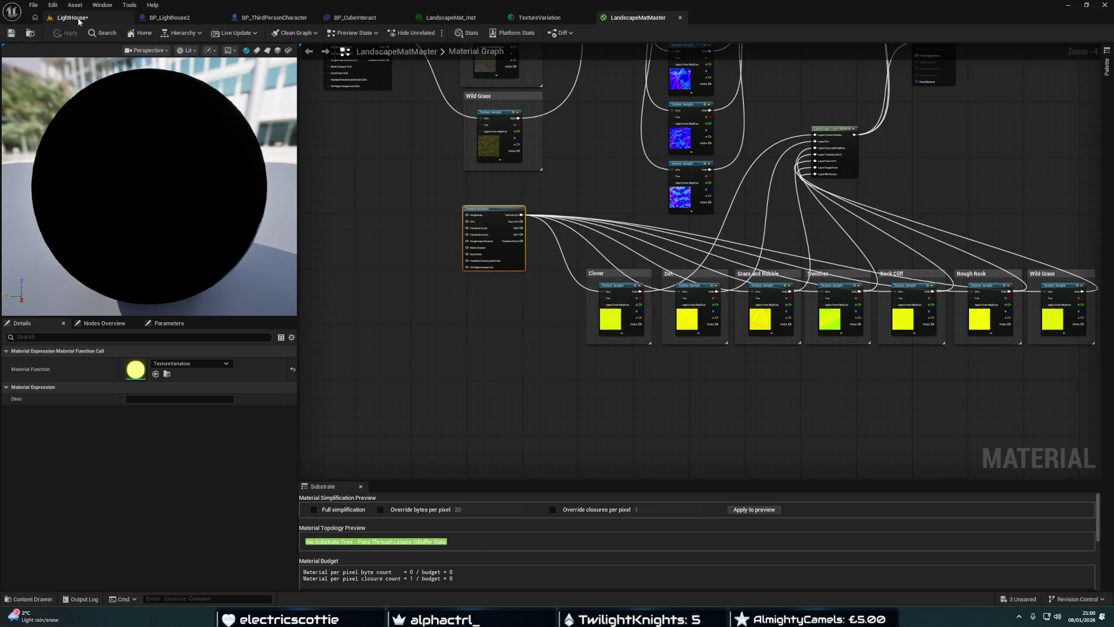
Return to the LightHouse level and fly the camera low over the sand to inspect its texture
{"action": "left_click", "coordinate": [79, 17]}
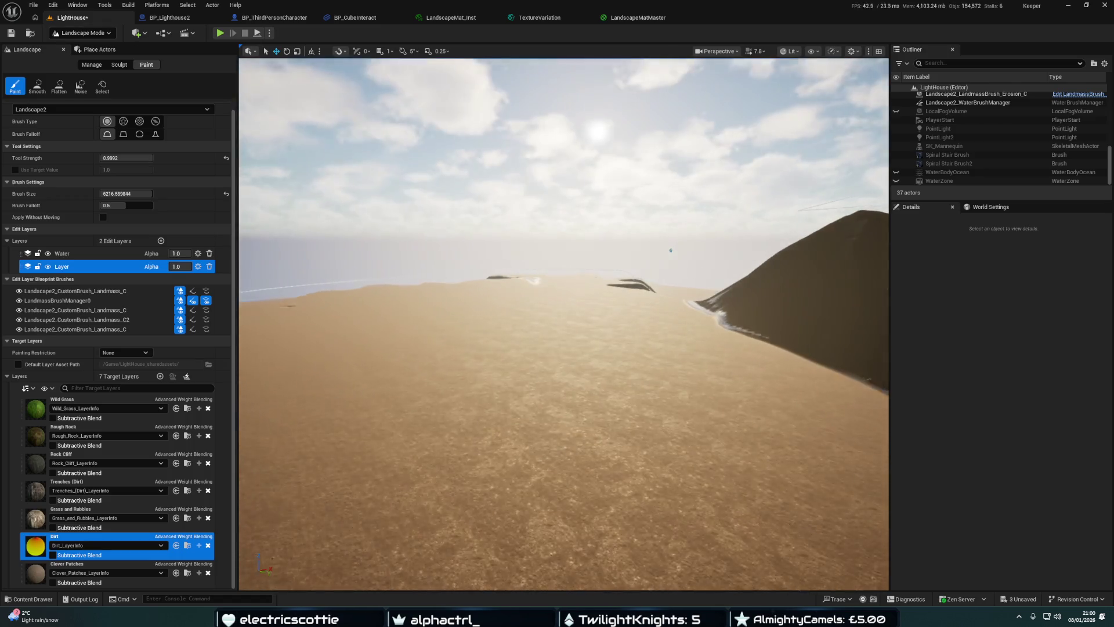
{"action": "mouse_move", "coordinate": [699, 192]}
{"action": "left_mouse_down"}
{"action": "mouse_move", "coordinate": [609, 194]}
{"action": "mouse_move", "coordinate": [609, 169]}
{"action": "mouse_move", "coordinate": [609, 180]}
{"action": "mouse_move", "coordinate": [592, 180]}
{"action": "mouse_move", "coordinate": [592, 151]}
{"action": "mouse_move", "coordinate": [591, 201]}
{"action": "mouse_move", "coordinate": [571, 191]}
{"action": "mouse_move", "coordinate": [572, 174]}
{"action": "mouse_move", "coordinate": [554, 174]}
{"action": "mouse_move", "coordinate": [554, 219]}
{"action": "left_mouse_up"}
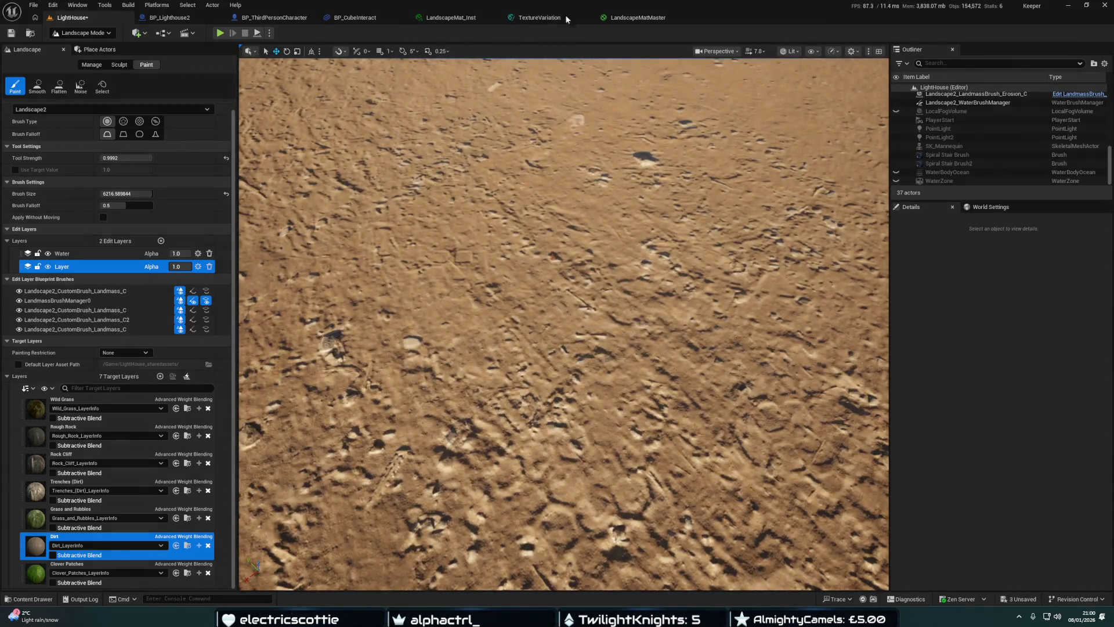
Close the TextureVariation function tab, applying its changes, and go back to the LightHouse level
{"action": "left_click", "coordinate": [576, 13]}
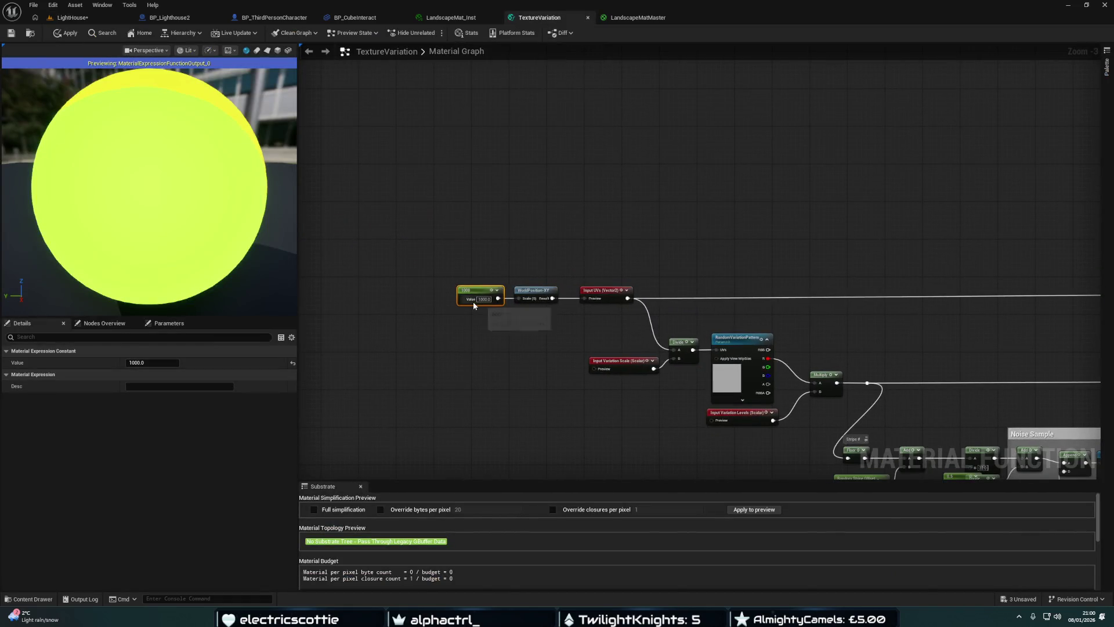
{"action": "left_click", "coordinate": [476, 332]}
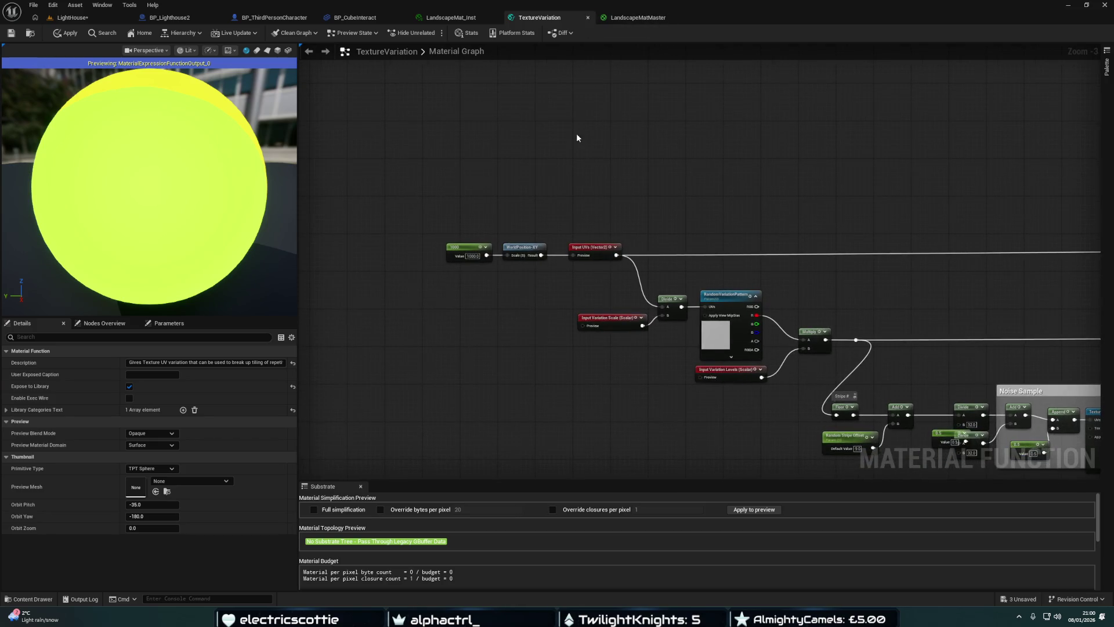
{"action": "left_click", "coordinate": [586, 17]}
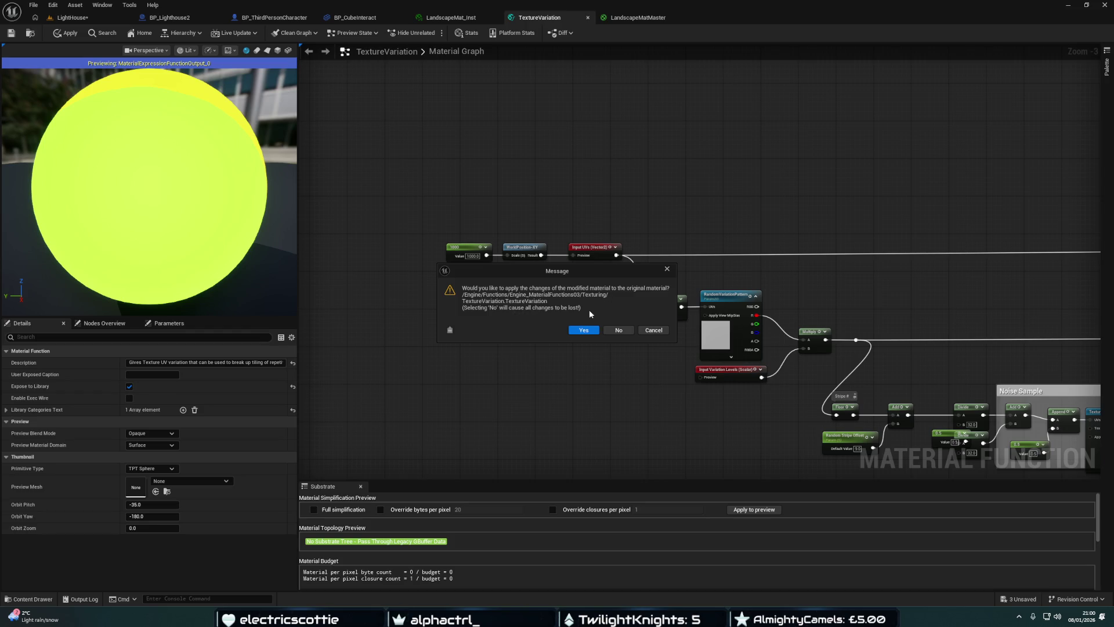
{"action": "left_click", "coordinate": [642, 330]}
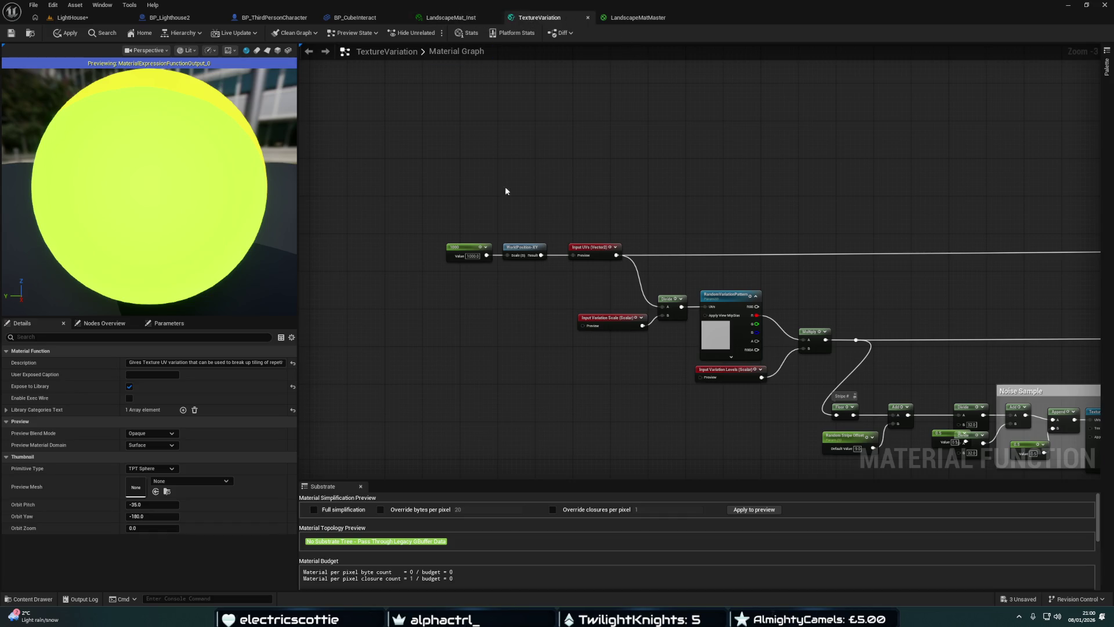
{"action": "left_click", "coordinate": [588, 18]}
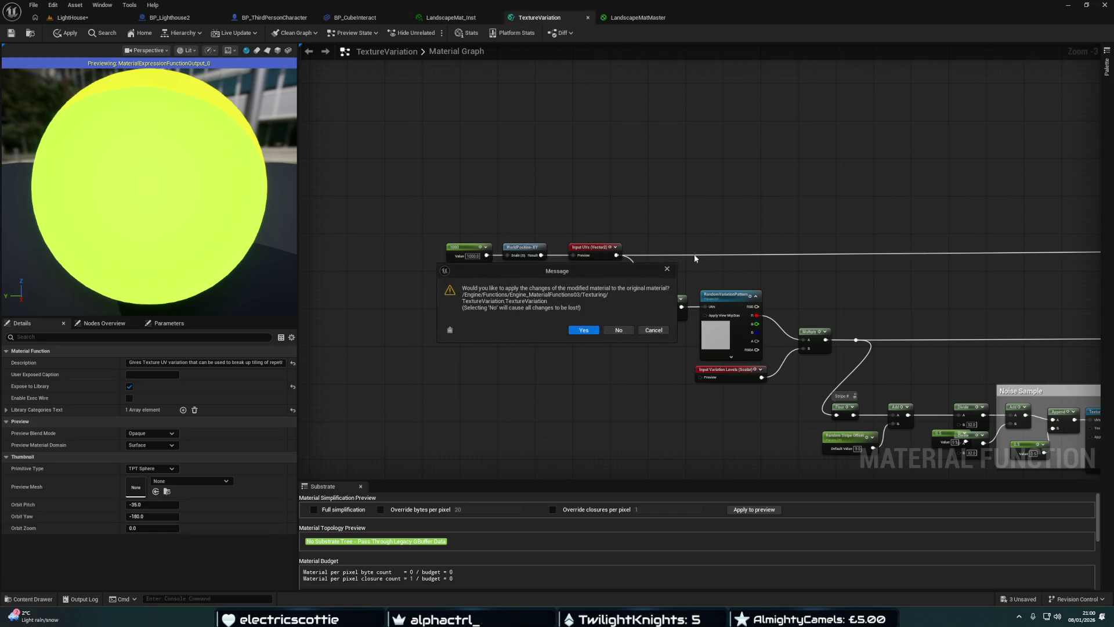
{"action": "left_click", "coordinate": [651, 330]}
{"action": "scroll", "coordinate": [495, 194], "scroll_direction": "down", "scroll_amount": 3}
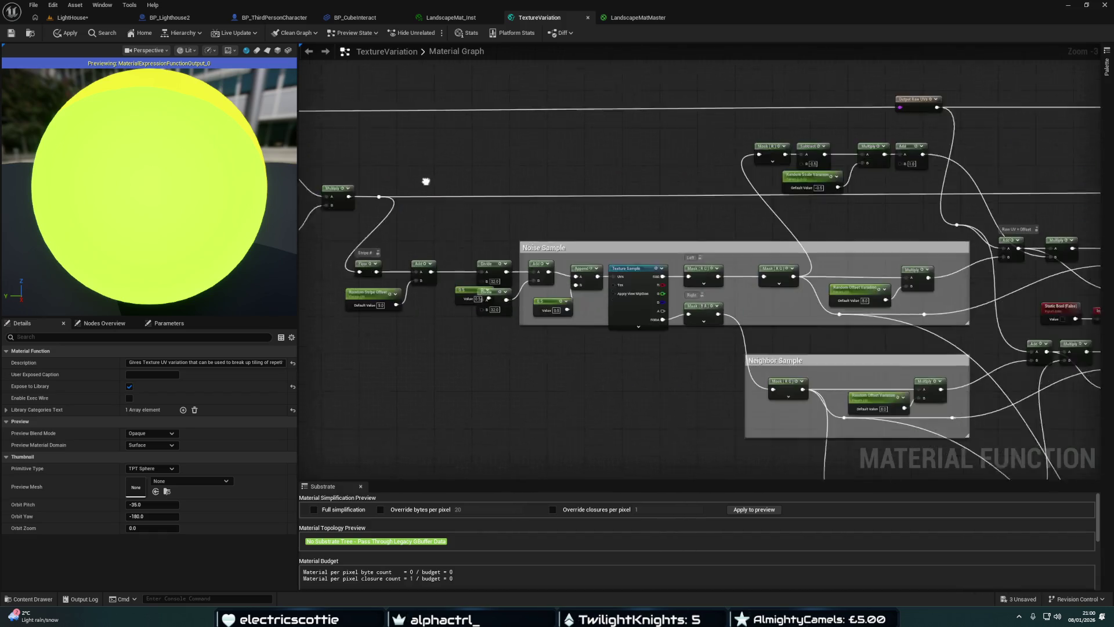
{"action": "left_click_drag", "start_coordinate": [470, 190], "coordinate": [568, 124]}
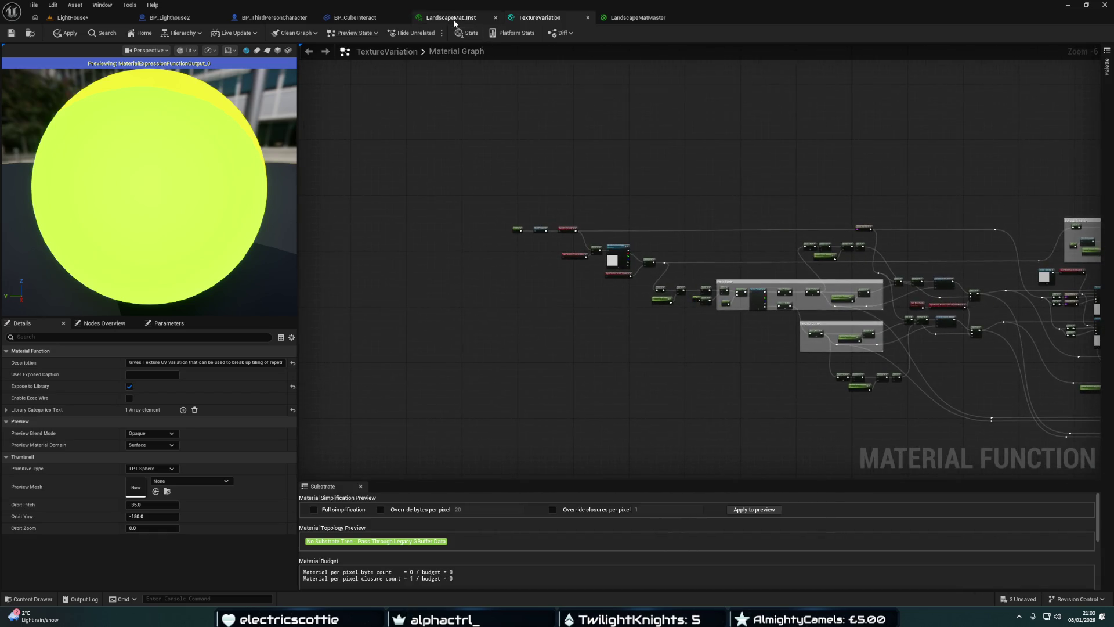
{"action": "left_click", "coordinate": [587, 18]}
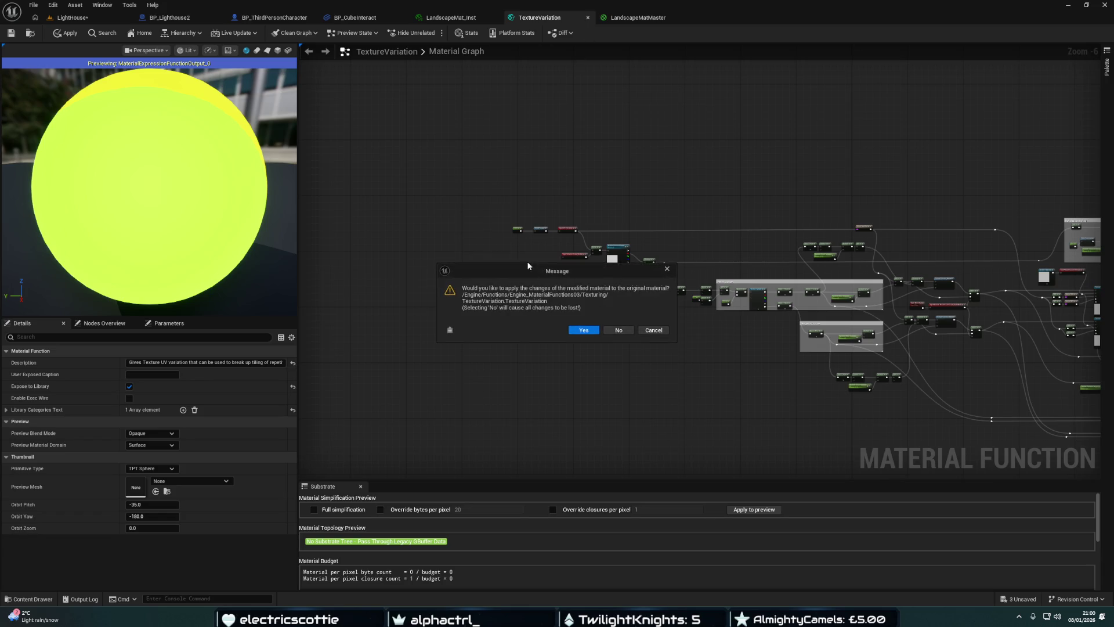
{"action": "left_click", "coordinate": [578, 331]}
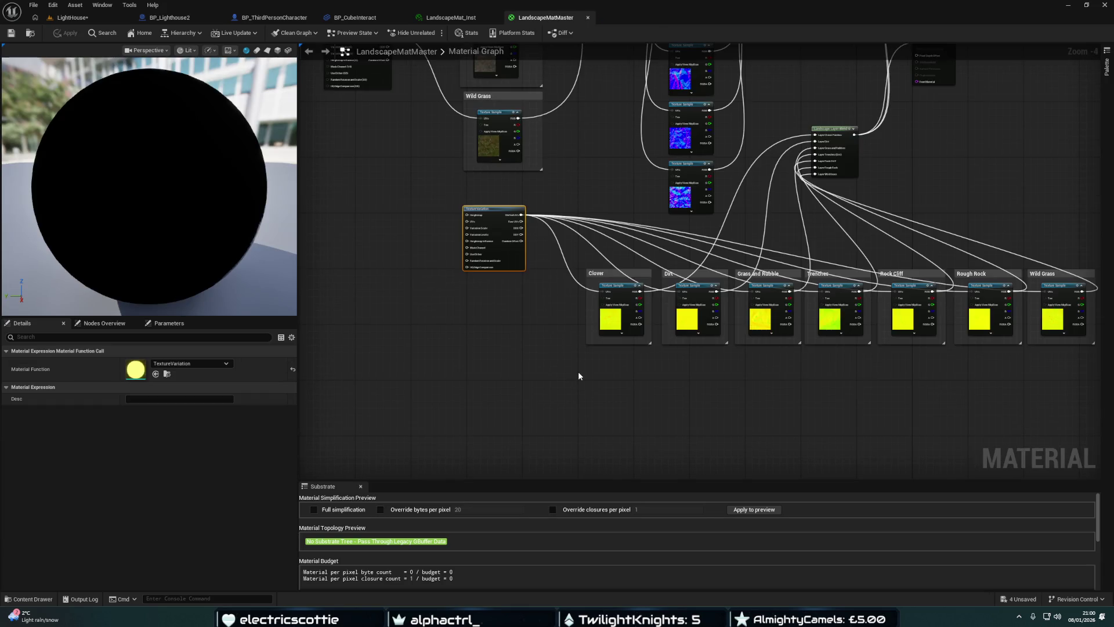
{"action": "left_click", "coordinate": [109, 20]}
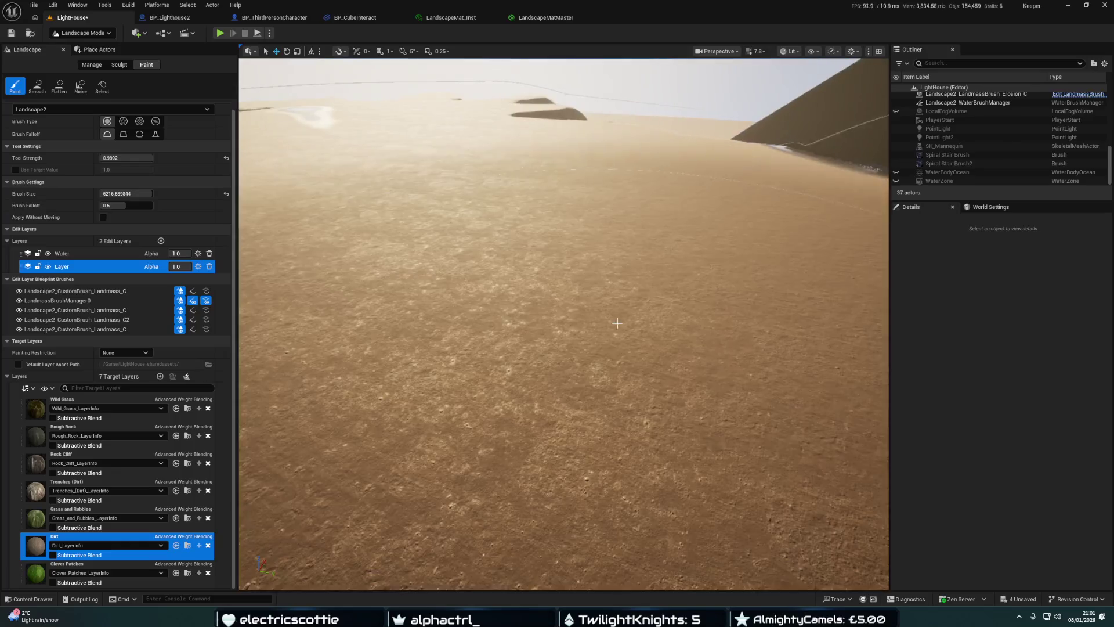
{"action": "right_click", "coordinate": [591, 436]}
{"action": "key", "text": "alt+p"}
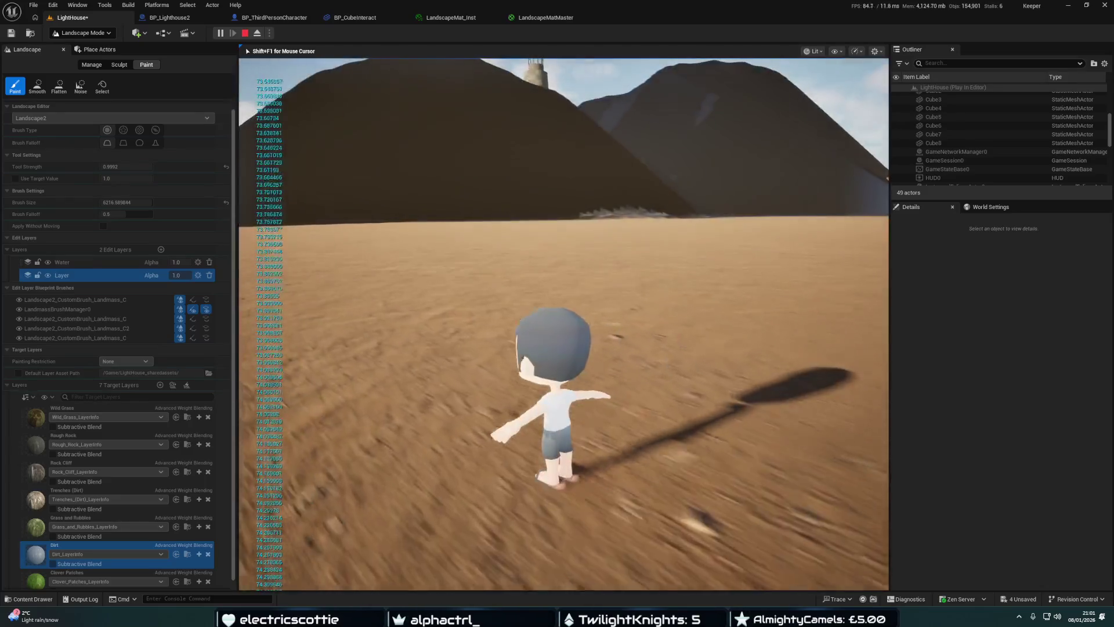
{"action": "key", "text": "Escape"}
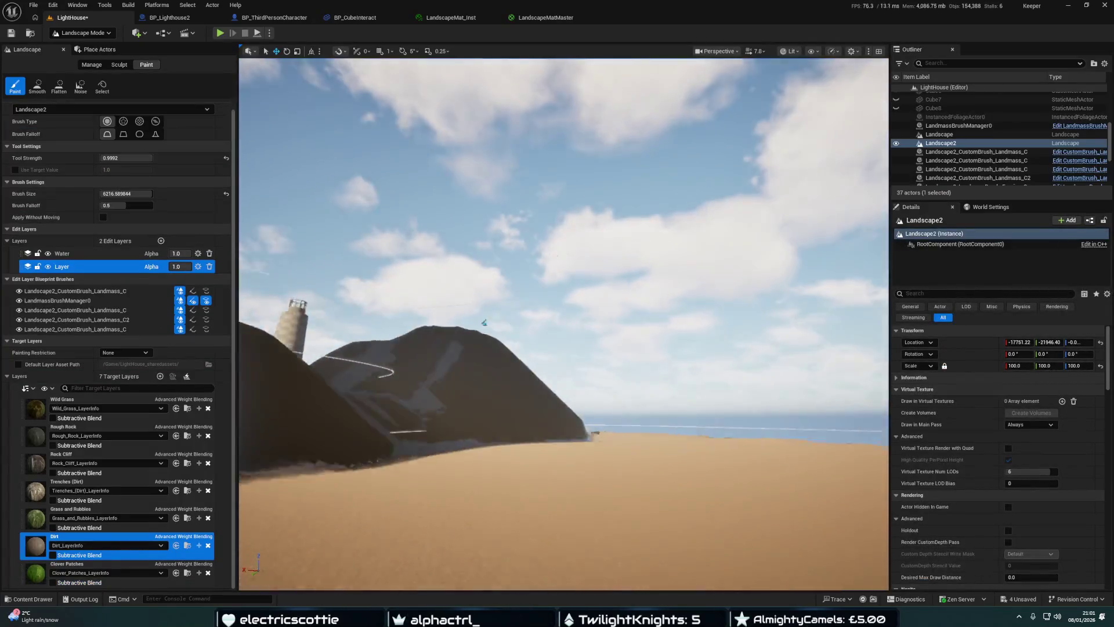
{"action": "mouse_move", "coordinate": [562, 324]}
{"action": "left_mouse_down"}
{"action": "mouse_move", "coordinate": [586, 322]}
{"action": "mouse_move", "coordinate": [563, 319]}
{"action": "mouse_move", "coordinate": [571, 331]}
{"action": "left_mouse_up"}
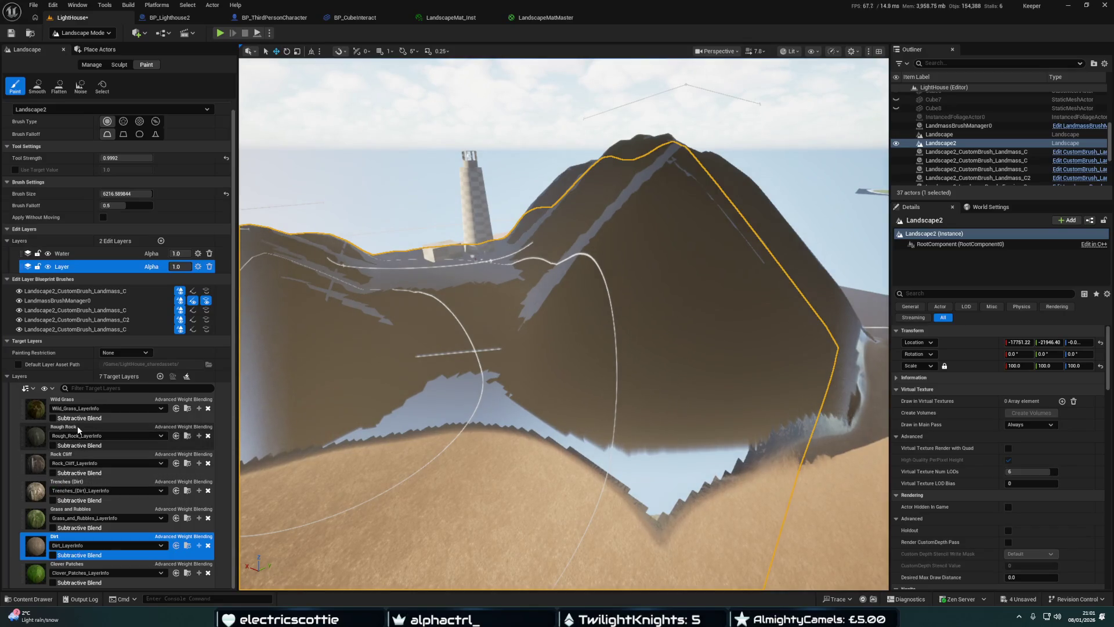
Select the Rough Rock layer, shrink the brush to about 1082, and paint a first patch on the mound
{"action": "left_click", "coordinate": [78, 426]}
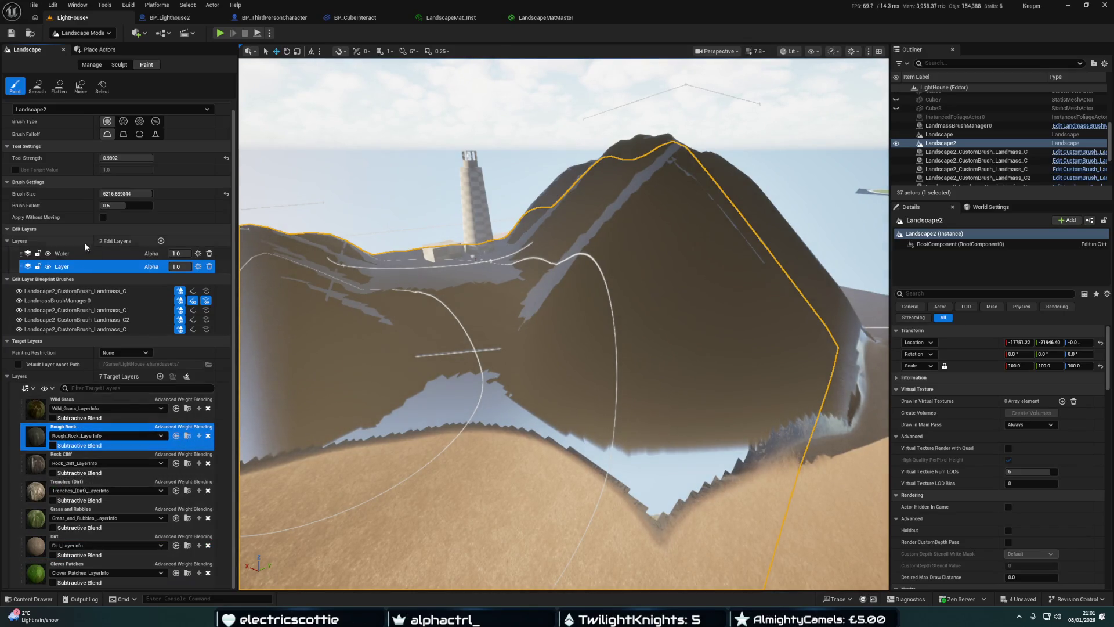
{"action": "left_click_drag", "start_coordinate": [125, 193], "coordinate": [108, 193]}
{"action": "left_click", "coordinate": [658, 334]}
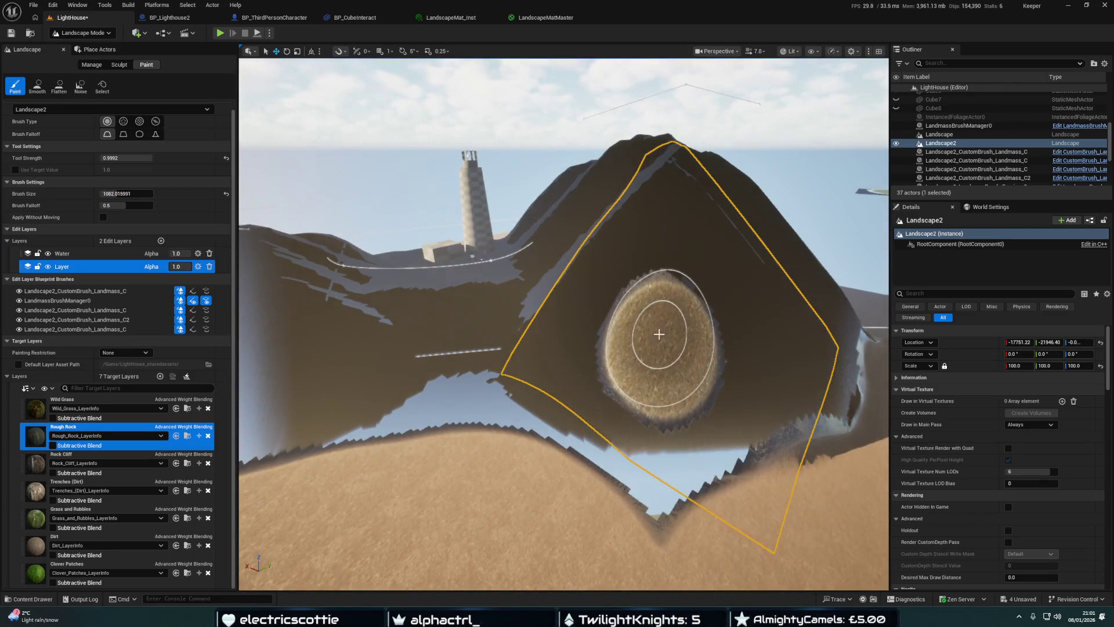
{"action": "mouse_move", "coordinate": [655, 337]}
{"action": "left_mouse_down"}
{"action": "mouse_move", "coordinate": [654, 473]}
{"action": "mouse_move", "coordinate": [740, 406]}
{"action": "mouse_move", "coordinate": [806, 388]}
{"action": "mouse_move", "coordinate": [676, 377]}
{"action": "mouse_move", "coordinate": [612, 399]}
{"action": "mouse_move", "coordinate": [547, 391]}
{"action": "mouse_move", "coordinate": [610, 410]}
{"action": "mouse_move", "coordinate": [577, 356]}
{"action": "mouse_move", "coordinate": [656, 241]}
{"action": "mouse_move", "coordinate": [771, 323]}
{"action": "mouse_move", "coordinate": [672, 273]}
{"action": "mouse_move", "coordinate": [567, 293]}
{"action": "mouse_move", "coordinate": [531, 350]}
{"action": "mouse_move", "coordinate": [615, 261]}
{"action": "mouse_move", "coordinate": [684, 219]}
{"action": "mouse_move", "coordinate": [793, 300]}
{"action": "left_mouse_up"}
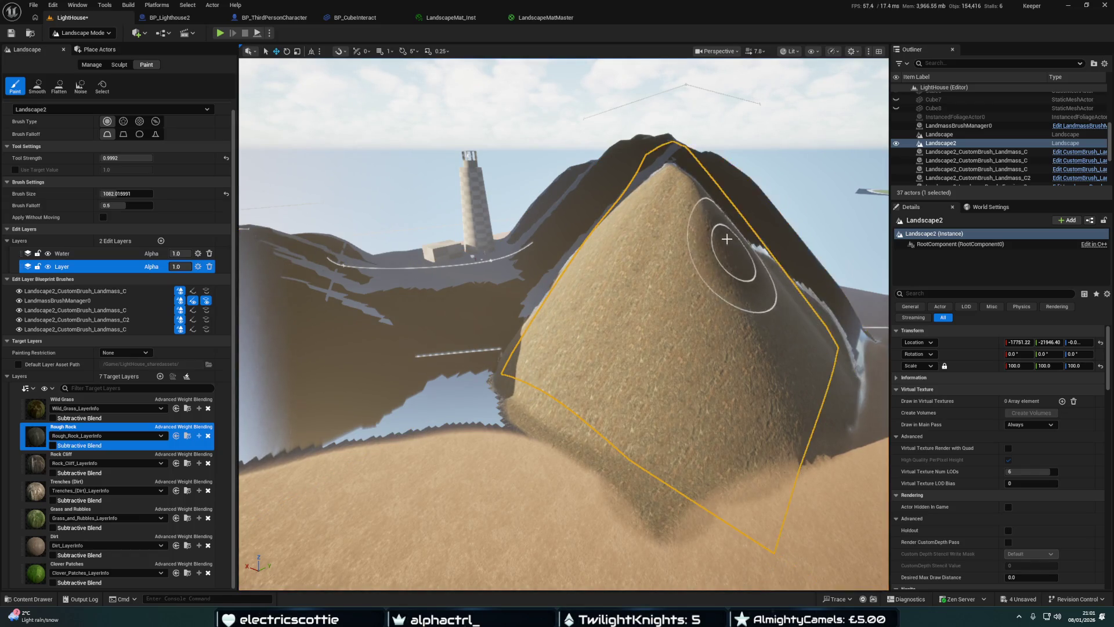
{"action": "left_click_drag", "start_coordinate": [722, 215], "coordinate": [714, 234]}
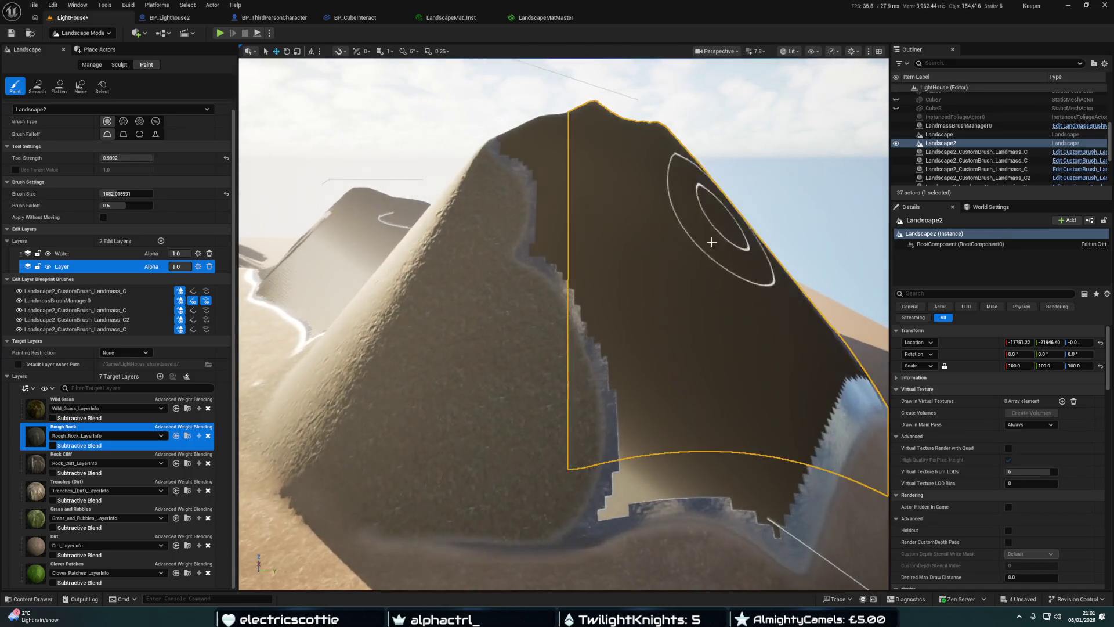
Paint Rough Rock up the mound's slope and over the surrounding sandy area
{"action": "key", "text": "w"}
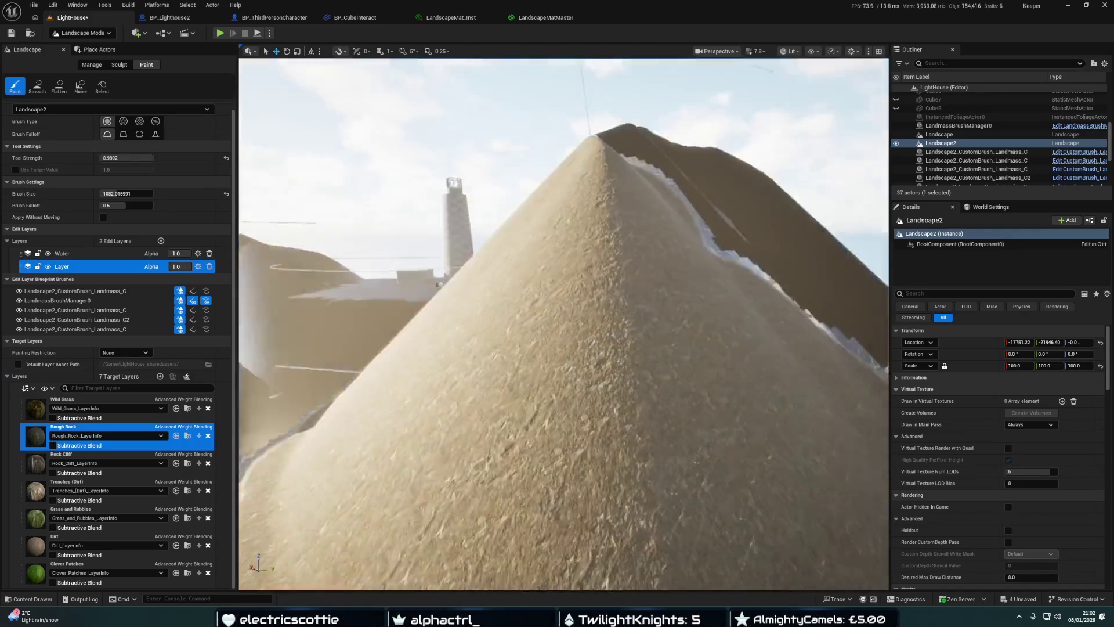
{"action": "key", "text": "s"}
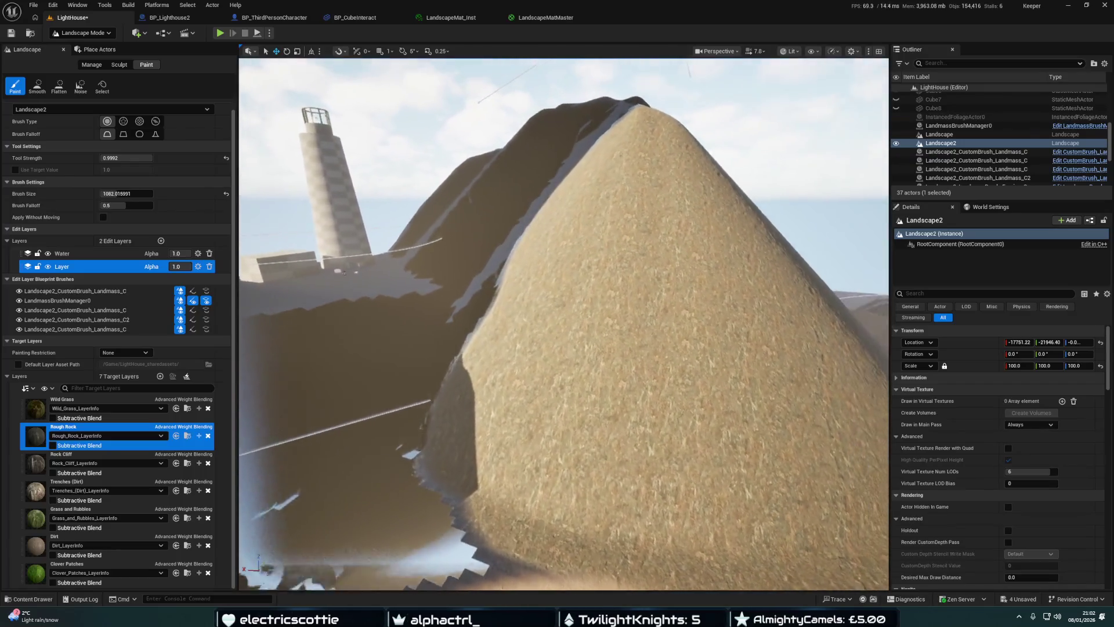
{"action": "key", "text": "w"}
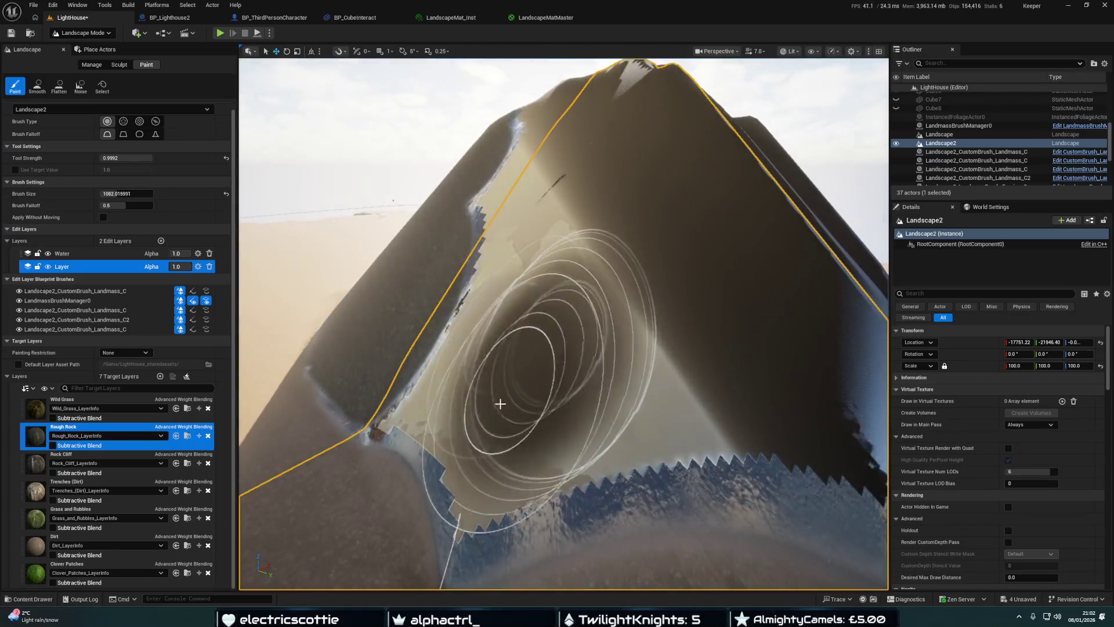
{"action": "mouse_move", "coordinate": [497, 427]}
{"action": "left_mouse_down"}
{"action": "mouse_move", "coordinate": [522, 428]}
{"action": "mouse_move", "coordinate": [443, 368]}
{"action": "mouse_move", "coordinate": [499, 187]}
{"action": "mouse_move", "coordinate": [617, 266]}
{"action": "mouse_move", "coordinate": [673, 363]}
{"action": "mouse_move", "coordinate": [728, 379]}
{"action": "left_mouse_up"}
{"action": "key", "text": "s"}
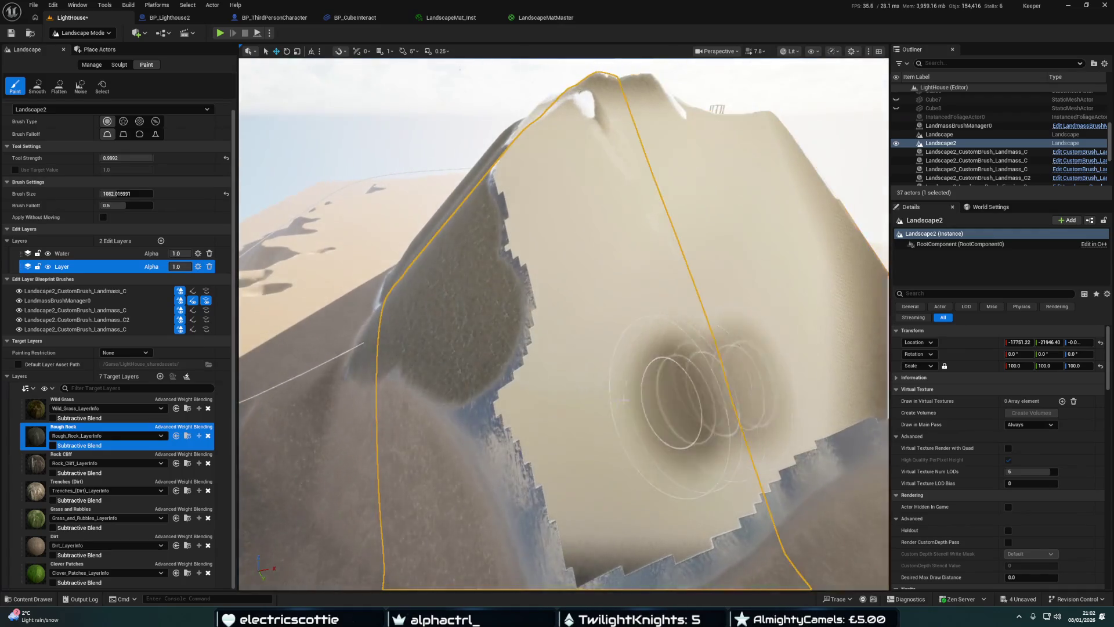
{"action": "left_click_drag", "start_coordinate": [508, 401], "coordinate": [551, 449]}
{"action": "mouse_move", "coordinate": [588, 504]}
{"action": "left_mouse_down"}
{"action": "mouse_move", "coordinate": [647, 515]}
{"action": "mouse_move", "coordinate": [706, 462]}
{"action": "mouse_move", "coordinate": [612, 311]}
{"action": "left_mouse_up"}
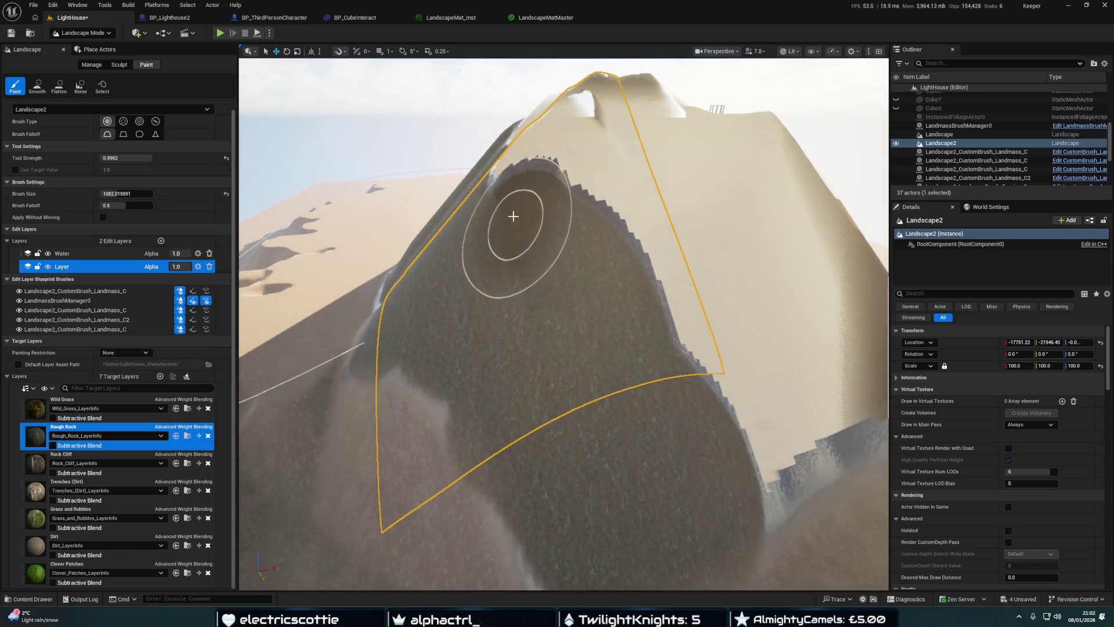
{"action": "left_click_drag", "start_coordinate": [565, 166], "coordinate": [713, 348]}
{"action": "mouse_move", "coordinate": [762, 460]}
{"action": "left_mouse_down"}
{"action": "mouse_move", "coordinate": [795, 360]}
{"action": "mouse_move", "coordinate": [597, 149]}
{"action": "mouse_move", "coordinate": [648, 146]}
{"action": "mouse_move", "coordinate": [770, 224]}
{"action": "mouse_move", "coordinate": [813, 291]}
{"action": "left_mouse_up"}
{"action": "scroll", "coordinate": [812, 291], "scroll_direction": "up", "scroll_amount": 5}
{"action": "scroll", "coordinate": [803, 298], "scroll_direction": "down", "scroll_amount": 2}
{"action": "left_click", "coordinate": [606, 312]}
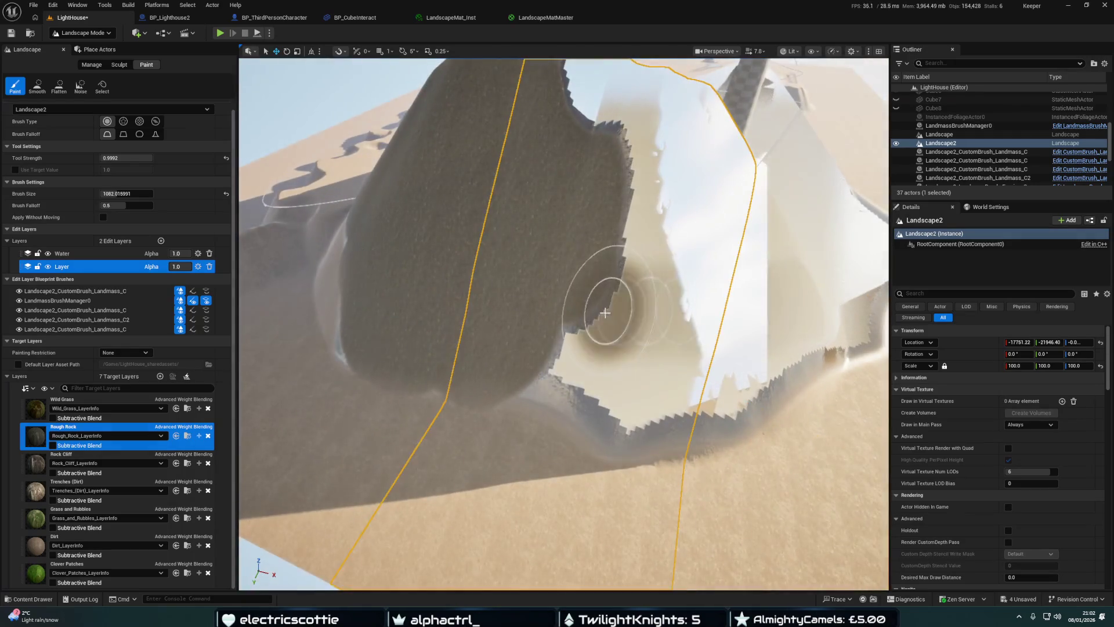
{"action": "mouse_move", "coordinate": [524, 365]}
{"action": "left_mouse_down"}
{"action": "mouse_move", "coordinate": [368, 331]}
{"action": "mouse_move", "coordinate": [322, 263]}
{"action": "mouse_move", "coordinate": [522, 355]}
{"action": "mouse_move", "coordinate": [647, 393]}
{"action": "mouse_move", "coordinate": [741, 386]}
{"action": "mouse_move", "coordinate": [662, 308]}
{"action": "mouse_move", "coordinate": [636, 237]}
{"action": "left_mouse_up"}
{"action": "scroll", "coordinate": [637, 236], "scroll_direction": "down", "scroll_amount": 5}
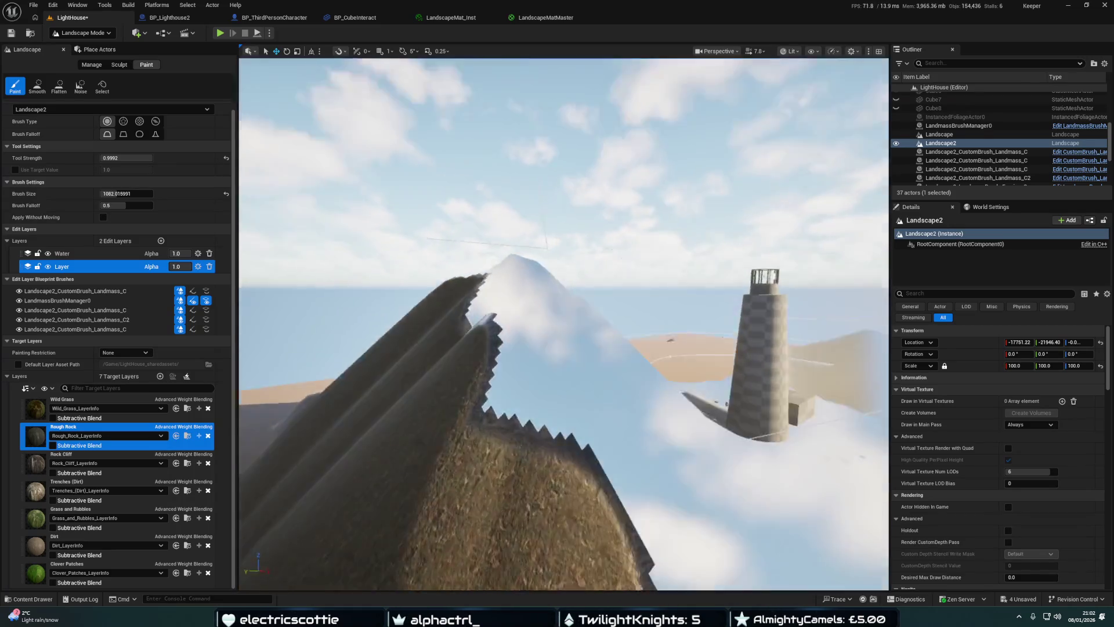
{"action": "scroll", "coordinate": [598, 274], "scroll_direction": "up", "scroll_amount": 3}
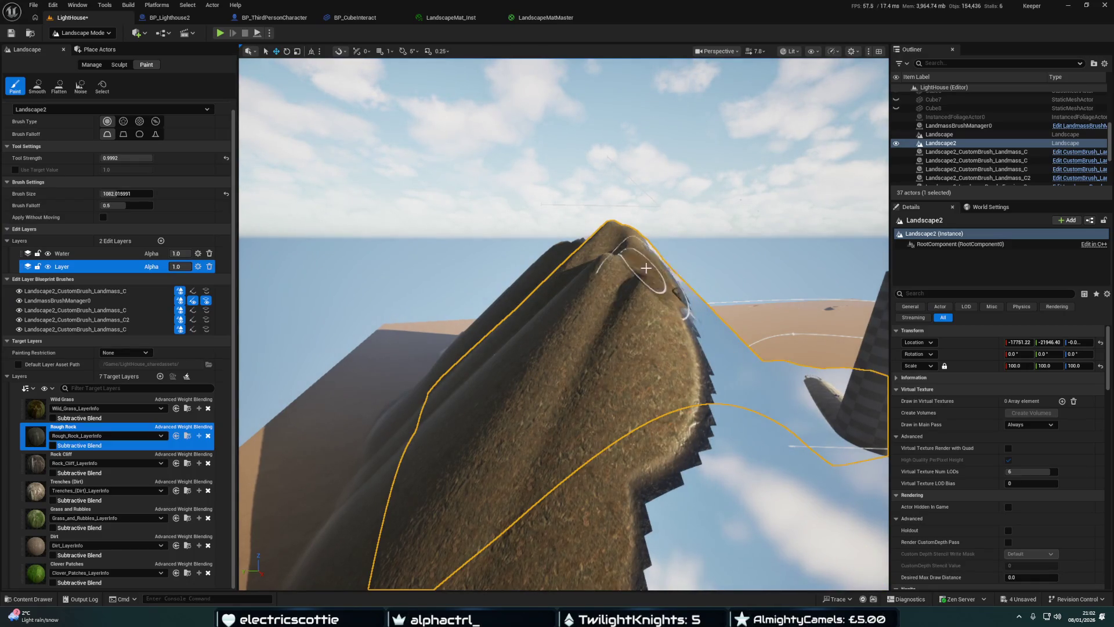
{"action": "scroll", "coordinate": [659, 360], "scroll_direction": "up", "scroll_amount": 5}
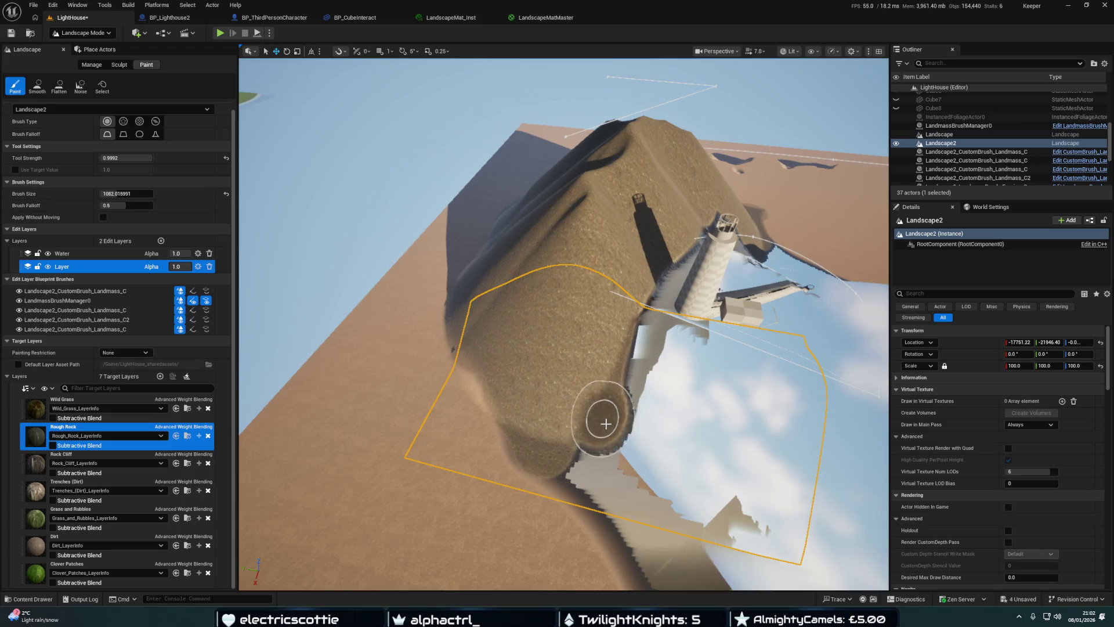
Paint Rough Rock along the slope beside the cliff, up toward the peak, and across the trench floor
{"action": "left_click_drag", "start_coordinate": [656, 457], "coordinate": [589, 384]}
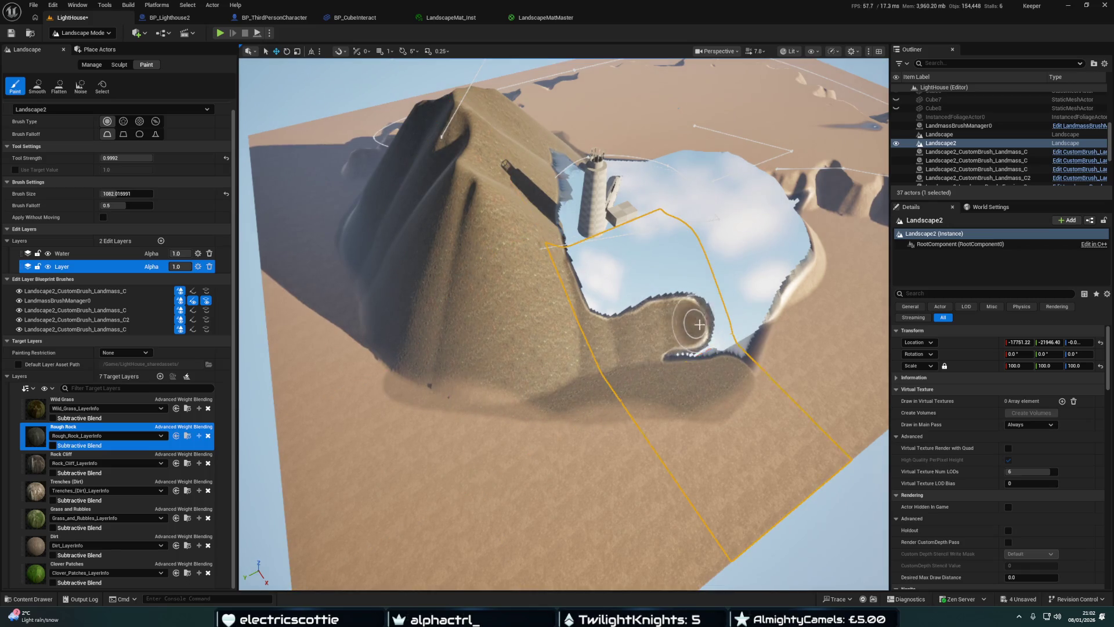
{"action": "mouse_move", "coordinate": [680, 363]}
{"action": "left_mouse_down"}
{"action": "mouse_move", "coordinate": [615, 337]}
{"action": "mouse_move", "coordinate": [615, 400]}
{"action": "mouse_move", "coordinate": [447, 385]}
{"action": "left_mouse_up"}
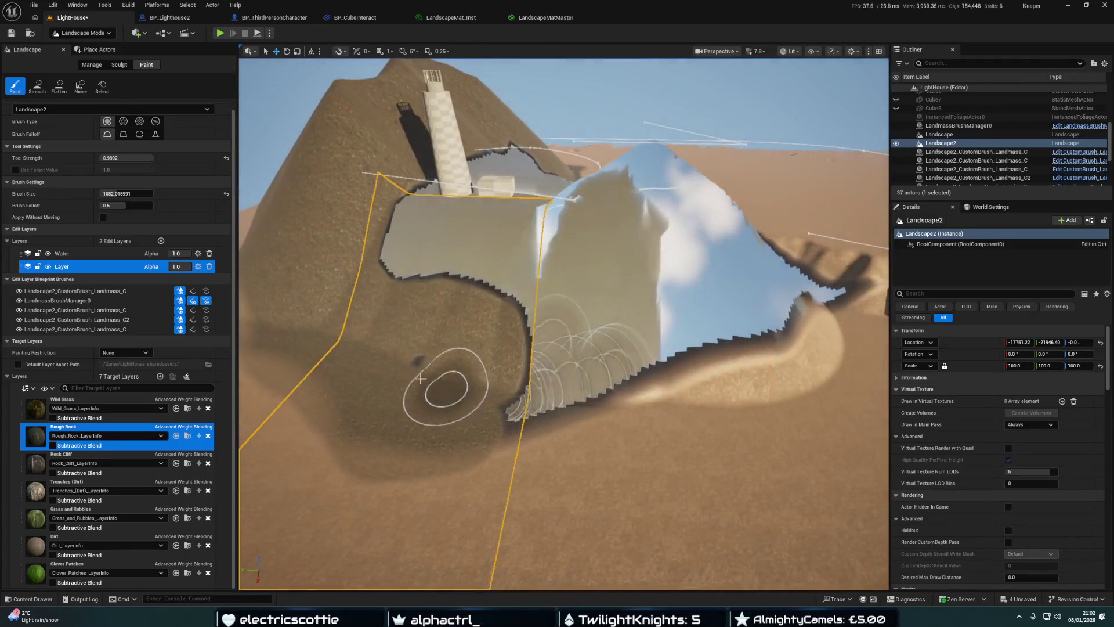
{"action": "mouse_move", "coordinate": [564, 391]}
{"action": "left_mouse_down"}
{"action": "mouse_move", "coordinate": [771, 290]}
{"action": "mouse_move", "coordinate": [737, 325]}
{"action": "mouse_move", "coordinate": [742, 337]}
{"action": "mouse_move", "coordinate": [772, 307]}
{"action": "mouse_move", "coordinate": [581, 324]}
{"action": "mouse_move", "coordinate": [615, 261]}
{"action": "mouse_move", "coordinate": [576, 245]}
{"action": "mouse_move", "coordinate": [383, 260]}
{"action": "left_mouse_up"}
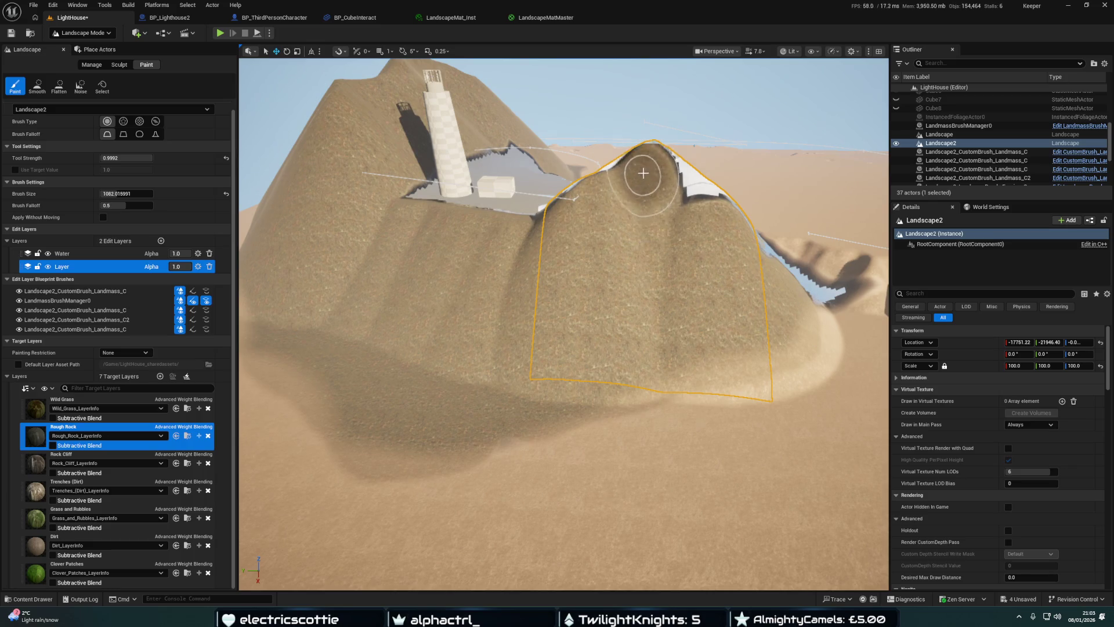
{"action": "left_click_drag", "start_coordinate": [786, 268], "coordinate": [785, 269]}
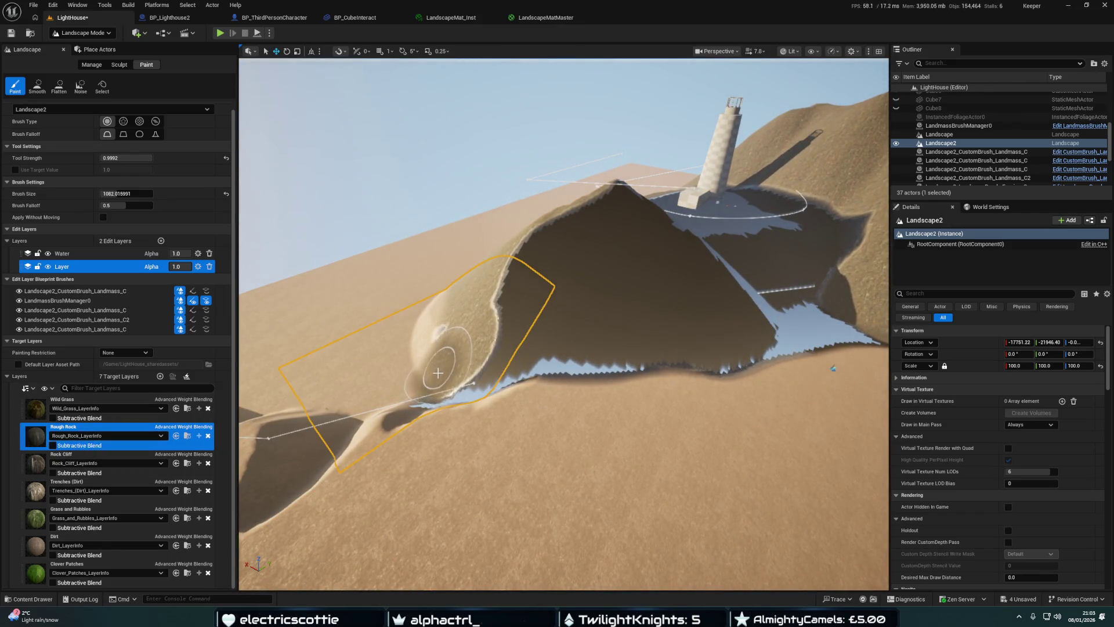
{"action": "left_click_drag", "start_coordinate": [433, 335], "coordinate": [528, 319]}
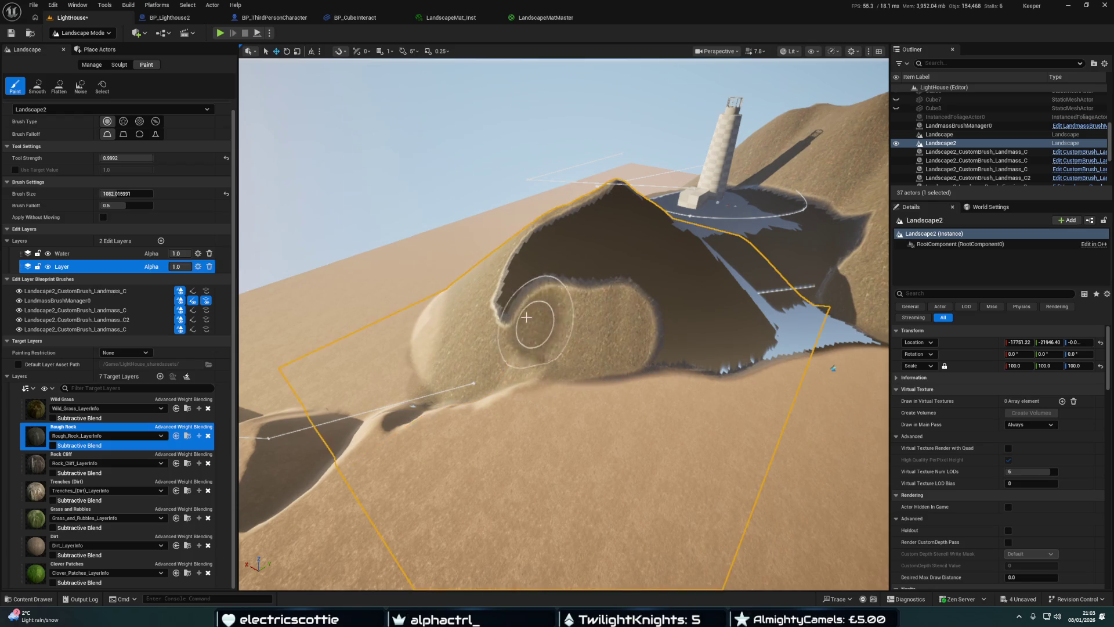
{"action": "left_click_drag", "start_coordinate": [609, 293], "coordinate": [698, 331]}
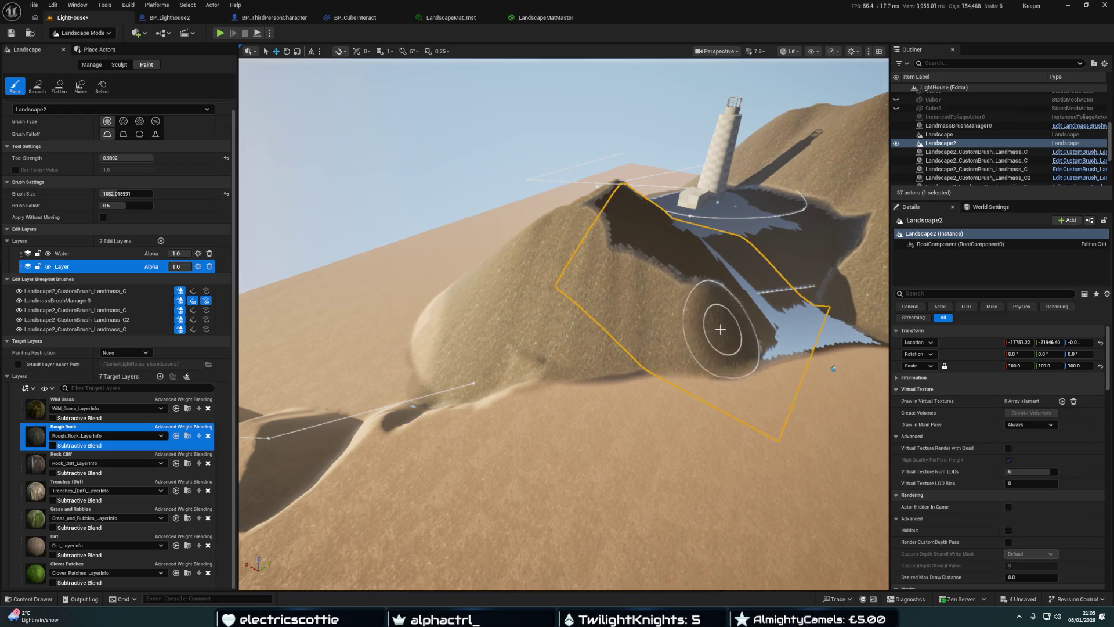
{"action": "scroll", "coordinate": [708, 324], "scroll_direction": "up", "scroll_amount": 6}
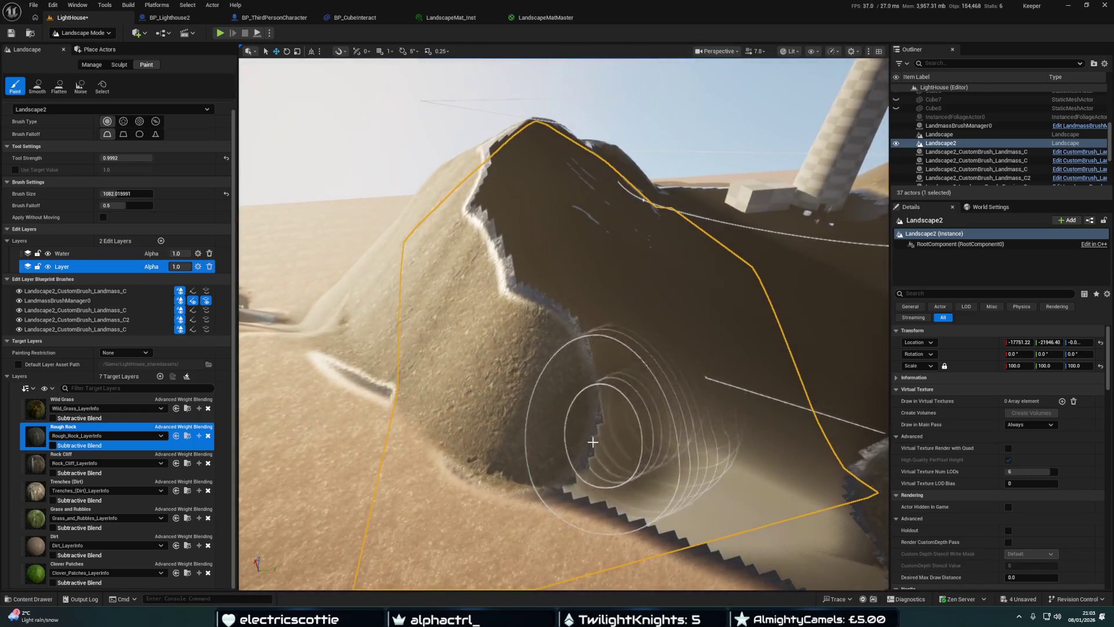
{"action": "mouse_move", "coordinate": [602, 379]}
{"action": "left_mouse_down"}
{"action": "mouse_move", "coordinate": [508, 183]}
{"action": "mouse_move", "coordinate": [528, 177]}
{"action": "mouse_move", "coordinate": [584, 286]}
{"action": "mouse_move", "coordinate": [685, 410]}
{"action": "mouse_move", "coordinate": [712, 465]}
{"action": "mouse_move", "coordinate": [794, 503]}
{"action": "mouse_move", "coordinate": [489, 423]}
{"action": "mouse_move", "coordinate": [549, 429]}
{"action": "mouse_move", "coordinate": [343, 328]}
{"action": "left_mouse_up"}
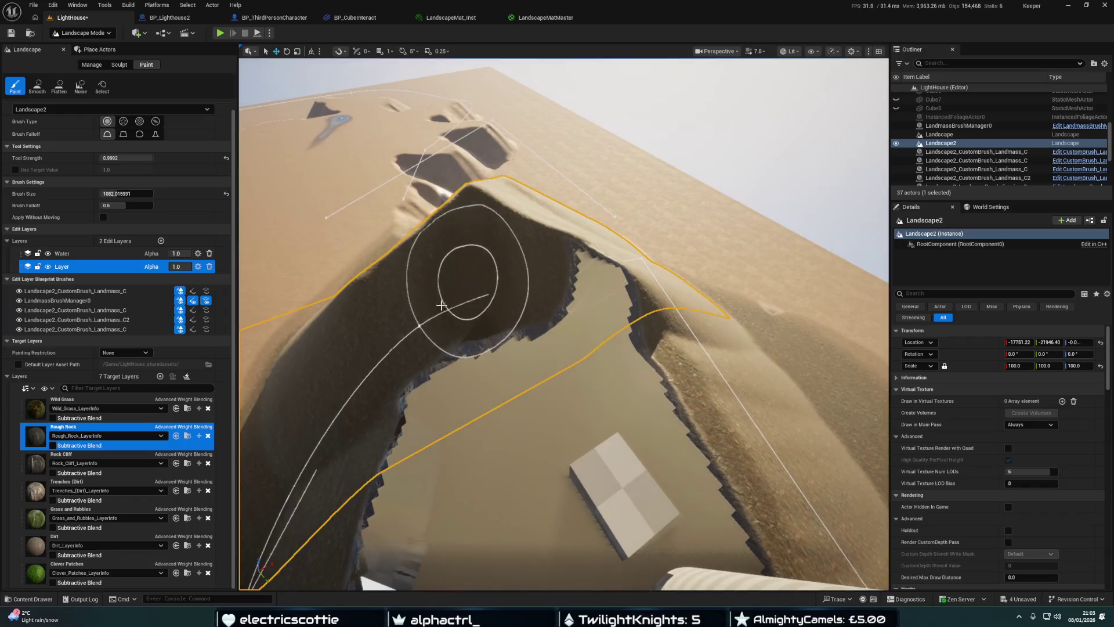
{"action": "mouse_move", "coordinate": [441, 305]}
{"action": "left_mouse_down"}
{"action": "mouse_move", "coordinate": [456, 316]}
{"action": "mouse_move", "coordinate": [618, 296]}
{"action": "left_mouse_up"}
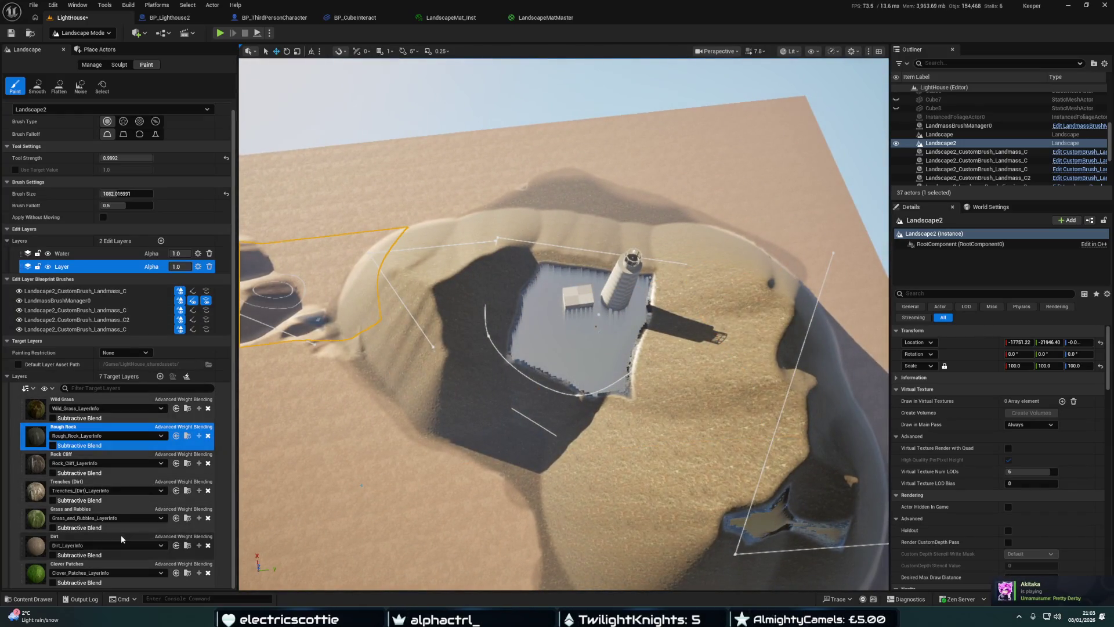
Make the ocean water visible and try the Rock Cliff and Rough Rock layers, settling on Dirt
{"action": "left_click", "coordinate": [121, 537]}
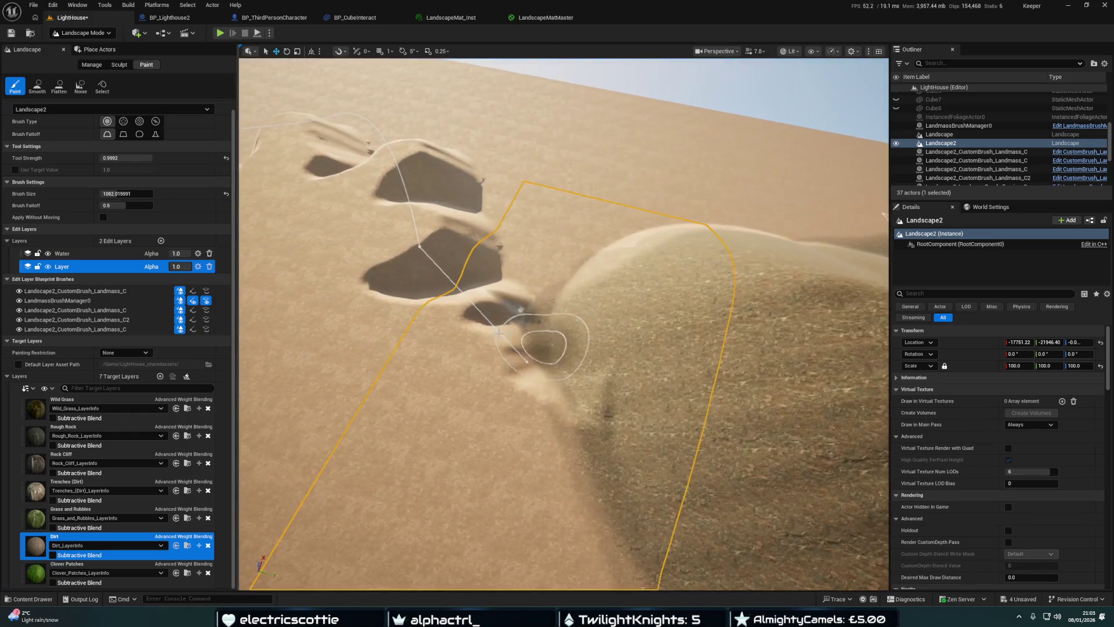
{"action": "scroll", "coordinate": [953, 172], "scroll_direction": "down", "scroll_amount": 5}
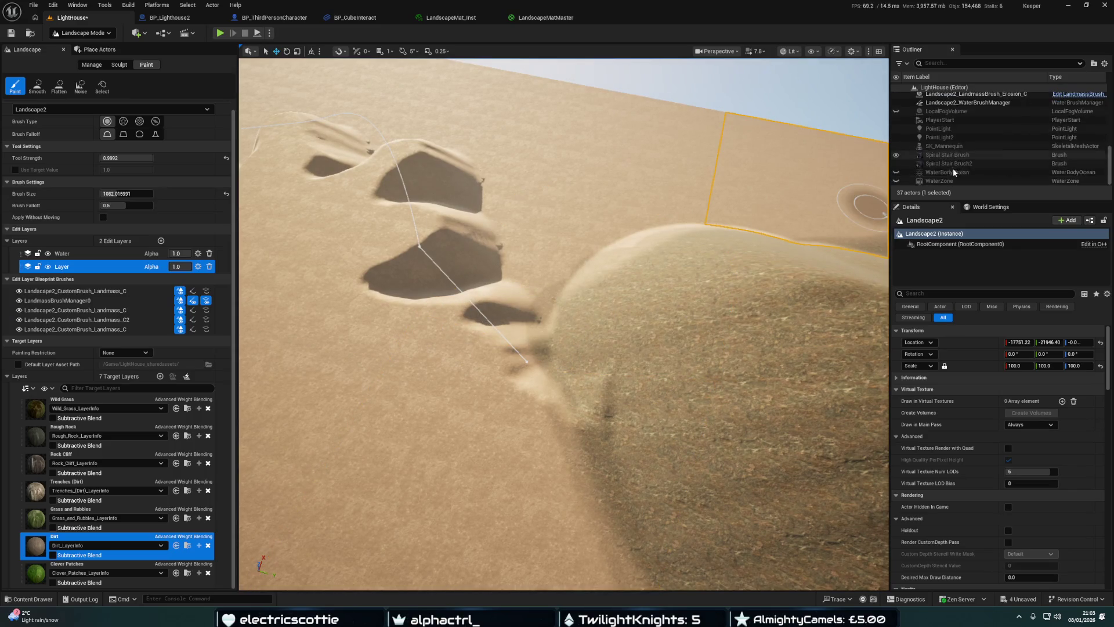
{"action": "left_click", "coordinate": [895, 172]}
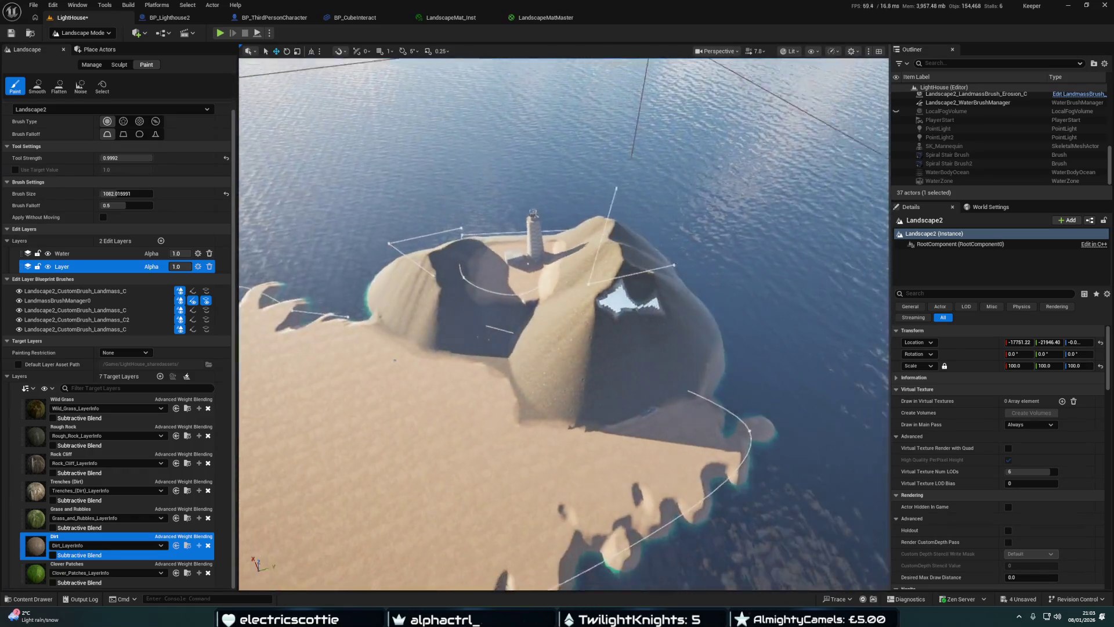
{"action": "left_click", "coordinate": [78, 457]}
{"action": "left_click", "coordinate": [116, 428]}
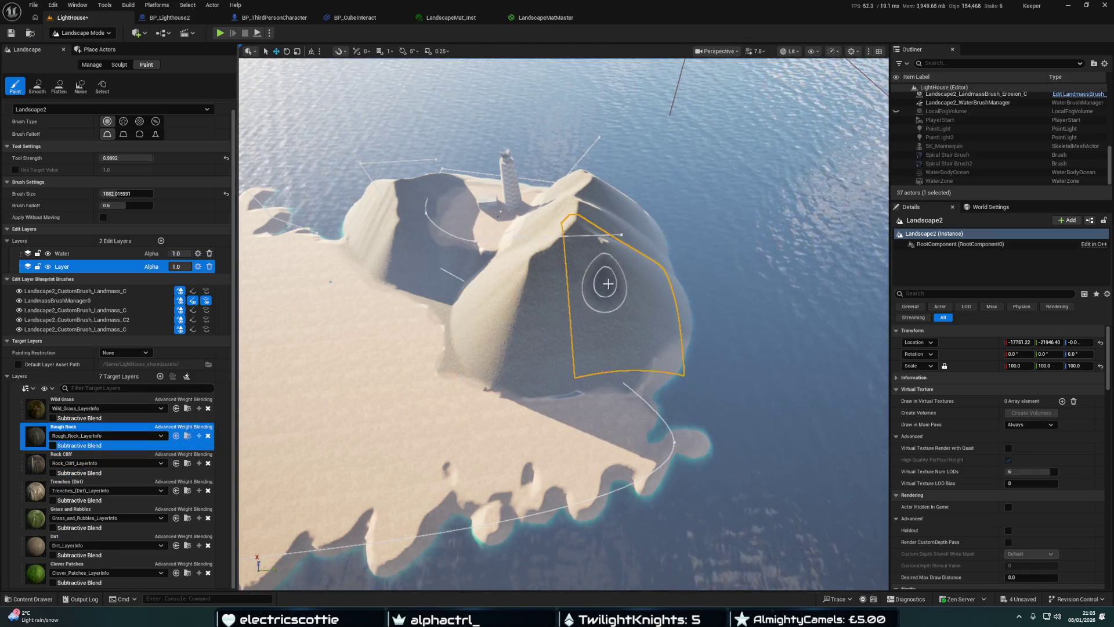
{"action": "scroll", "coordinate": [598, 335], "scroll_direction": "up", "scroll_amount": 5}
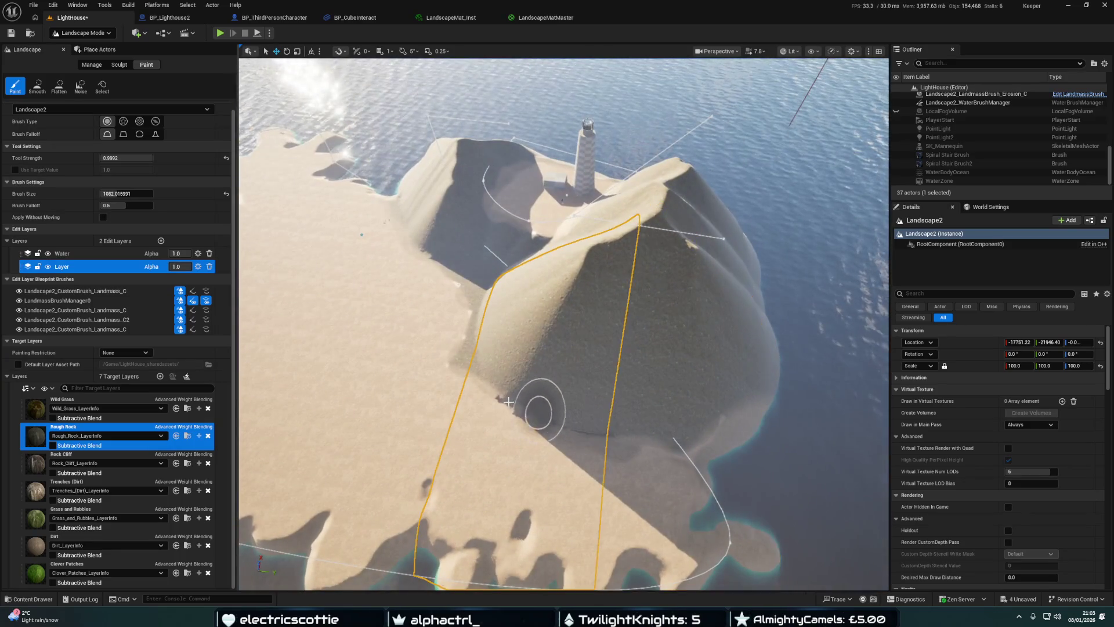
{"action": "scroll", "coordinate": [535, 408], "scroll_direction": "down", "scroll_amount": 5}
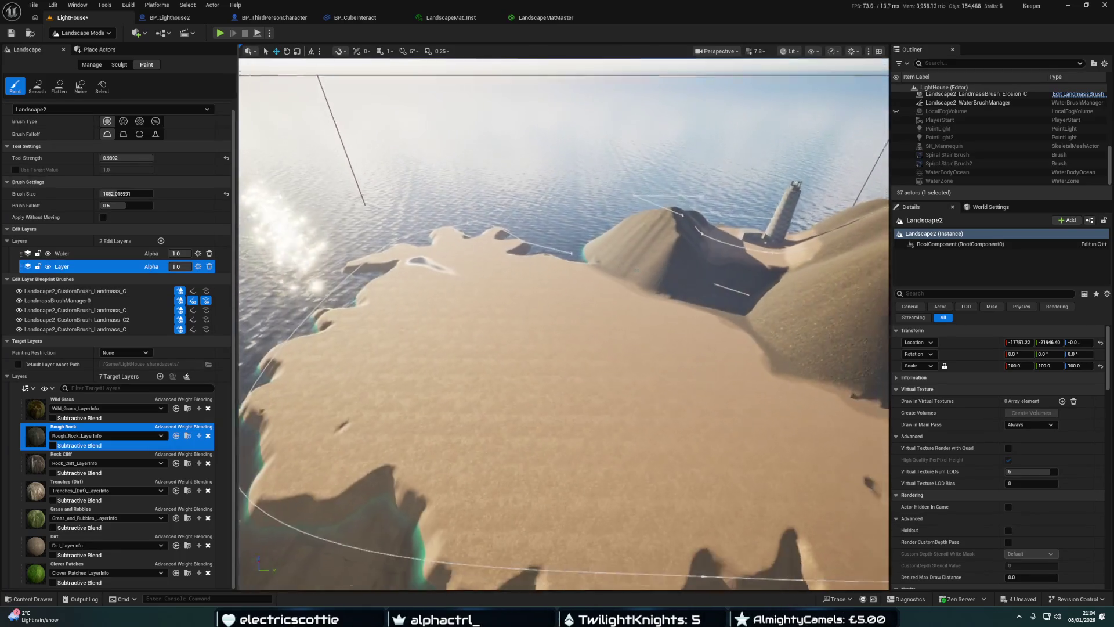
{"action": "left_click", "coordinate": [92, 541]}
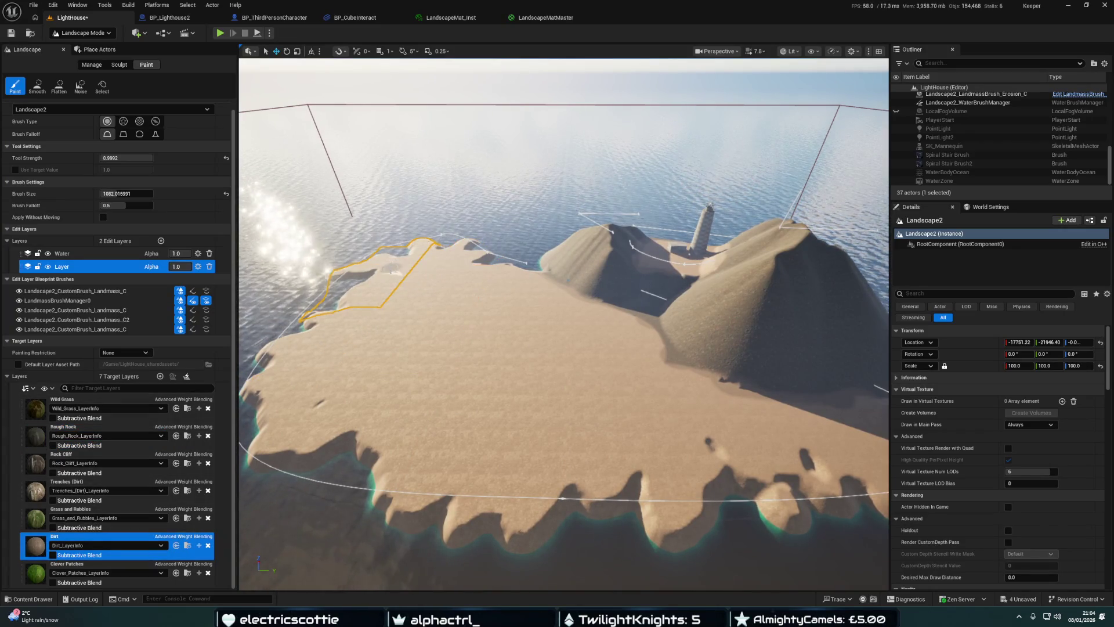
{"action": "scroll", "coordinate": [435, 286], "scroll_direction": "down", "scroll_amount": 5}
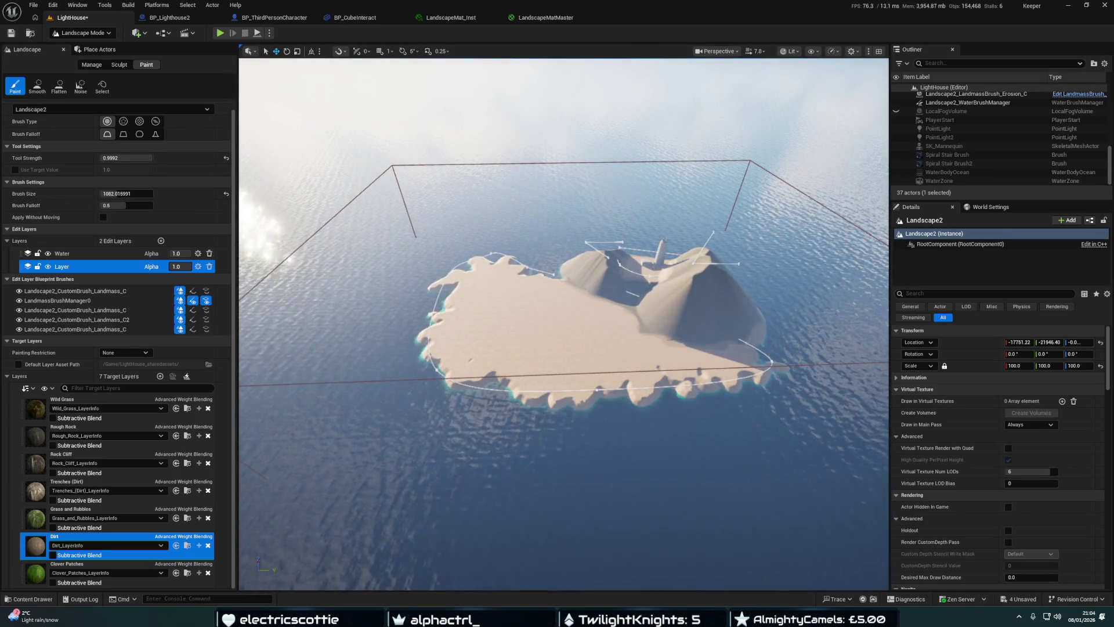
{"action": "scroll", "coordinate": [564, 323], "scroll_direction": "up", "scroll_amount": 3}
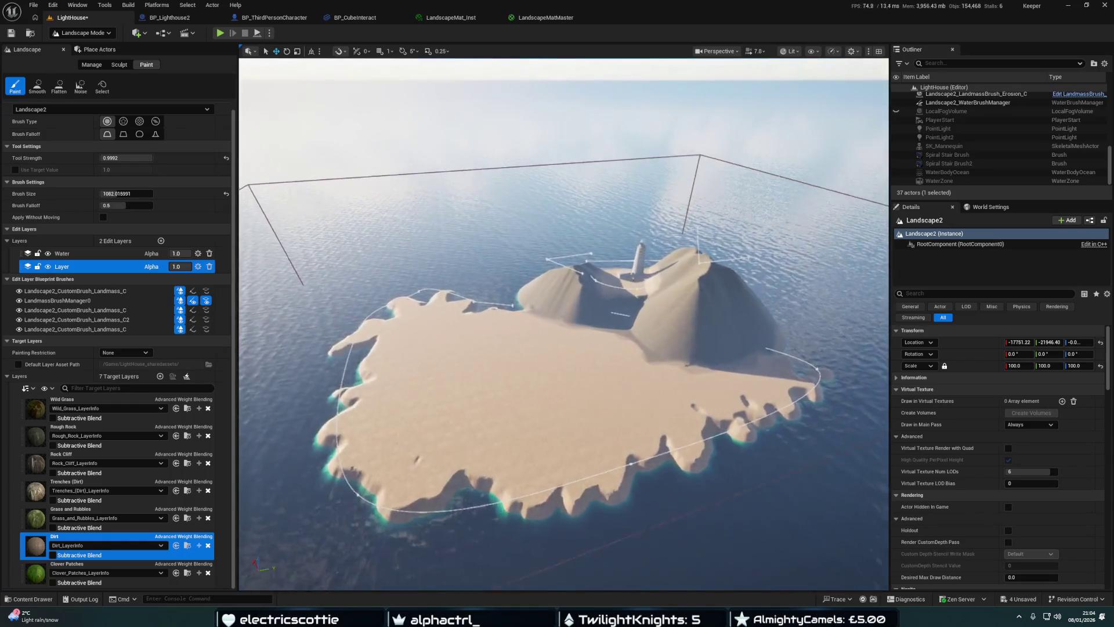
{"action": "scroll", "coordinate": [563, 324], "scroll_direction": "up", "scroll_amount": 2}
{"action": "mouse_move", "coordinate": [564, 324]}
{"action": "left_mouse_down"}
{"action": "mouse_move", "coordinate": [557, 307]}
{"action": "mouse_move", "coordinate": [575, 293]}
{"action": "mouse_move", "coordinate": [566, 287]}
{"action": "mouse_move", "coordinate": [557, 313]}
{"action": "mouse_move", "coordinate": [574, 305]}
{"action": "mouse_move", "coordinate": [568, 287]}
{"action": "mouse_move", "coordinate": [586, 287]}
{"action": "left_mouse_up"}
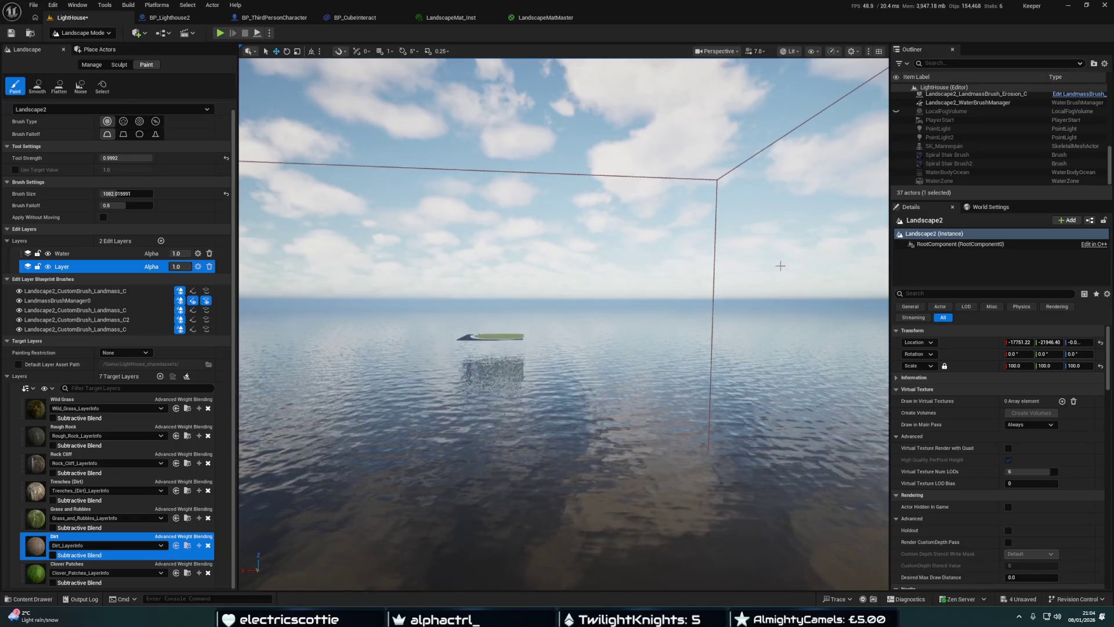
Switch to Selection Mode with Shift+1 and delete the old flat Landscape actor
{"action": "key", "text": "shift+1"}
{"action": "scroll", "coordinate": [979, 149], "scroll_direction": "up", "scroll_amount": 1}
{"action": "key", "text": "Delete"}
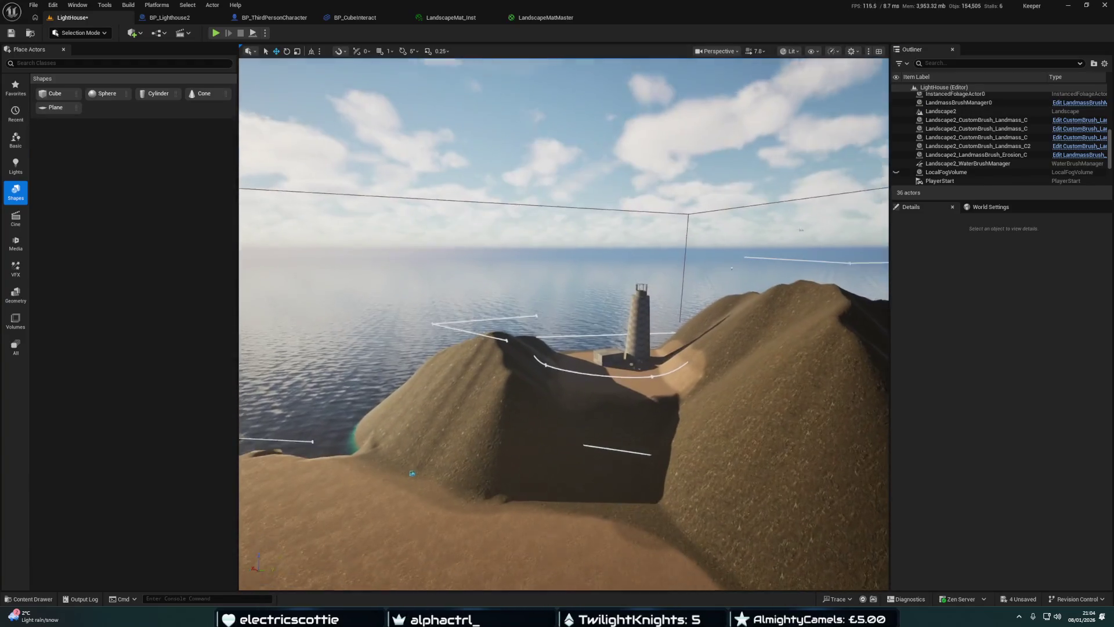
Tilt the view down onto the hillside and return to Landscape paint mode with Shift+2
{"action": "mouse_move", "coordinate": [691, 221]}
{"action": "left_mouse_down"}
{"action": "mouse_move", "coordinate": [690, 261]}
{"action": "mouse_move", "coordinate": [667, 261]}
{"action": "mouse_move", "coordinate": [702, 261]}
{"action": "mouse_move", "coordinate": [702, 208]}
{"action": "mouse_move", "coordinate": [737, 209]}
{"action": "mouse_move", "coordinate": [693, 251]}
{"action": "left_mouse_up"}
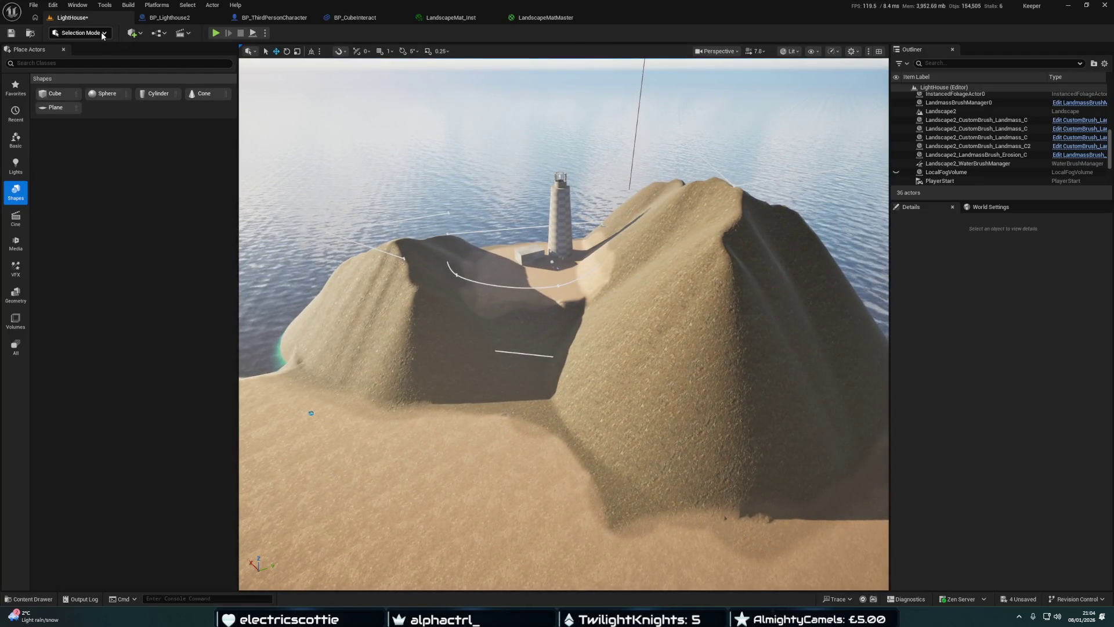
{"action": "key", "text": "shift+2"}
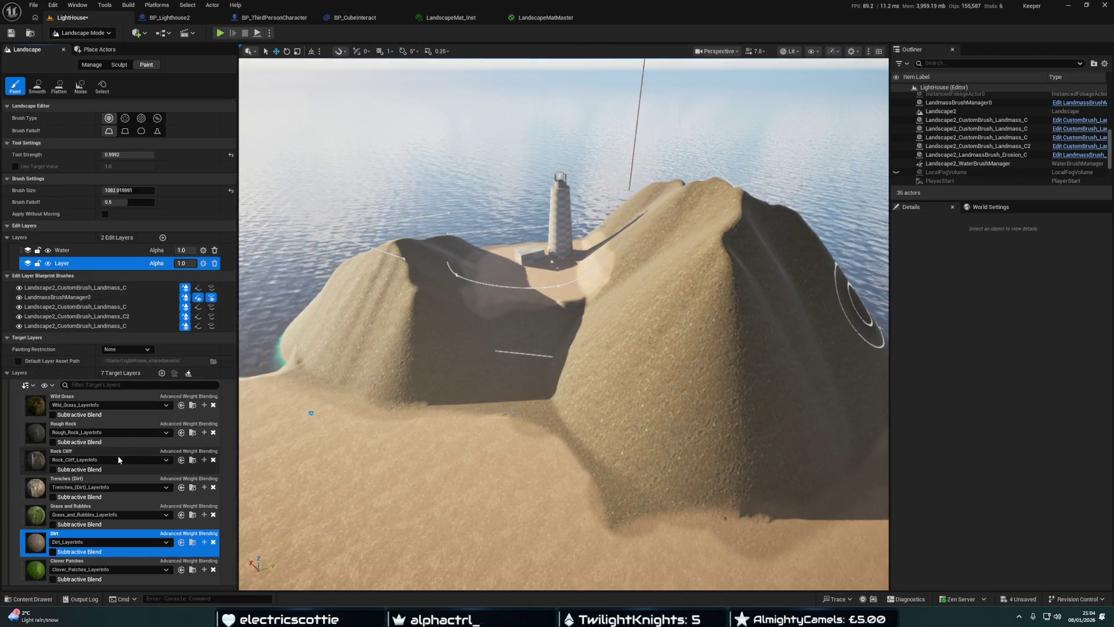
Select the Rock Cliff layer and set the brush falloff to Tip
{"action": "left_click", "coordinate": [116, 455]}
{"action": "left_click_drag", "start_coordinate": [272, 343], "coordinate": [278, 338]}
{"action": "left_click", "coordinate": [126, 131]}
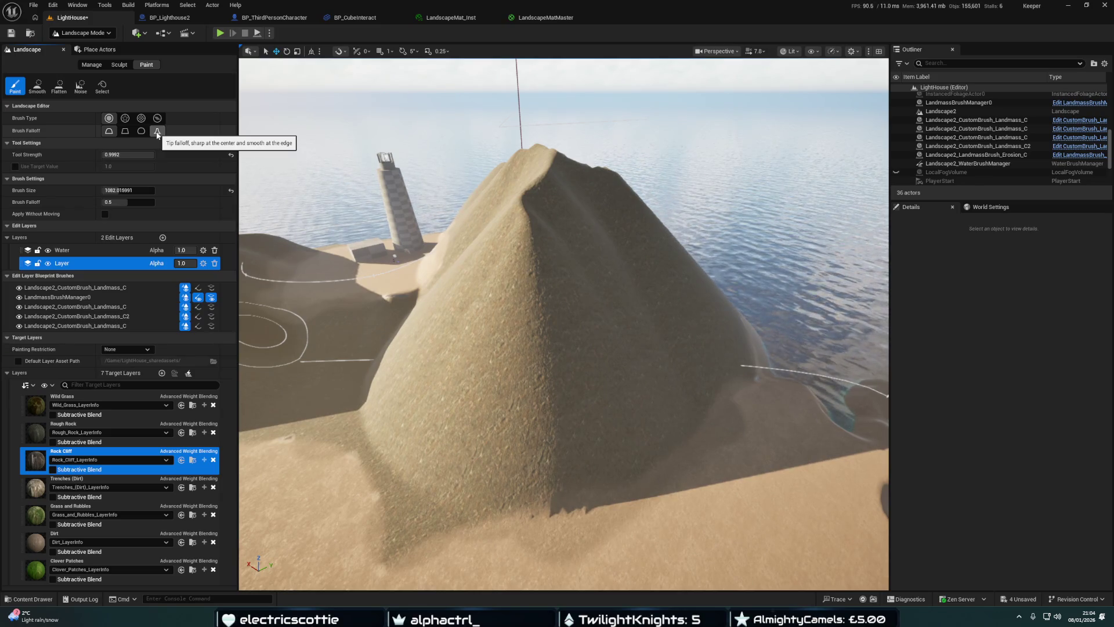
{"action": "left_click", "coordinate": [157, 132]}
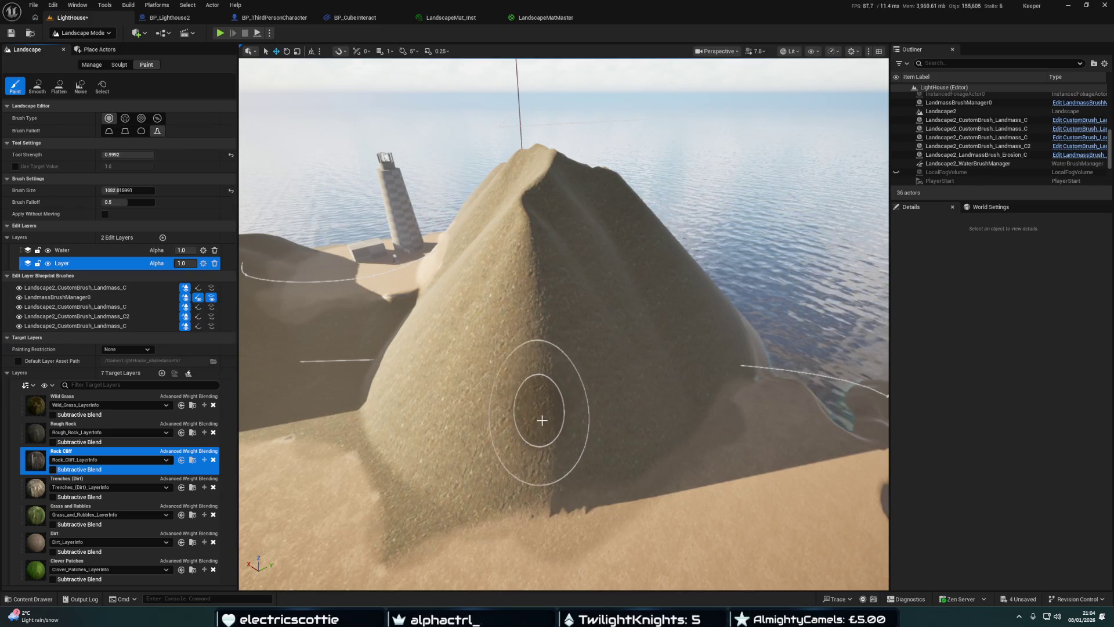
Paint Rock Cliff streaks across the mountain's left face and slopes, then switch to the Pattern brush
{"action": "left_click", "coordinate": [534, 397]}
{"action": "mouse_move", "coordinate": [537, 364]}
{"action": "left_mouse_down"}
{"action": "mouse_move", "coordinate": [536, 450]}
{"action": "mouse_move", "coordinate": [545, 322]}
{"action": "mouse_move", "coordinate": [570, 369]}
{"action": "left_mouse_up"}
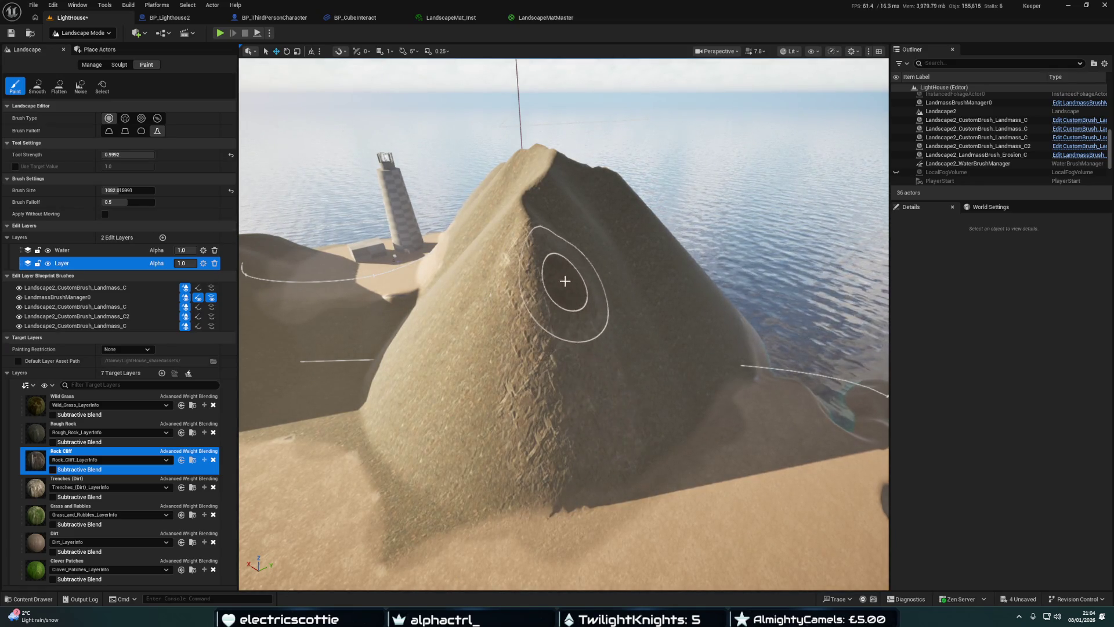
{"action": "mouse_move", "coordinate": [588, 281]}
{"action": "left_mouse_down"}
{"action": "mouse_move", "coordinate": [629, 391]}
{"action": "mouse_move", "coordinate": [492, 441]}
{"action": "mouse_move", "coordinate": [469, 400]}
{"action": "mouse_move", "coordinate": [510, 293]}
{"action": "mouse_move", "coordinate": [455, 365]}
{"action": "mouse_move", "coordinate": [422, 440]}
{"action": "mouse_move", "coordinate": [497, 280]}
{"action": "mouse_move", "coordinate": [406, 430]}
{"action": "mouse_move", "coordinate": [505, 458]}
{"action": "mouse_move", "coordinate": [540, 499]}
{"action": "left_mouse_up"}
{"action": "key", "text": "w"}
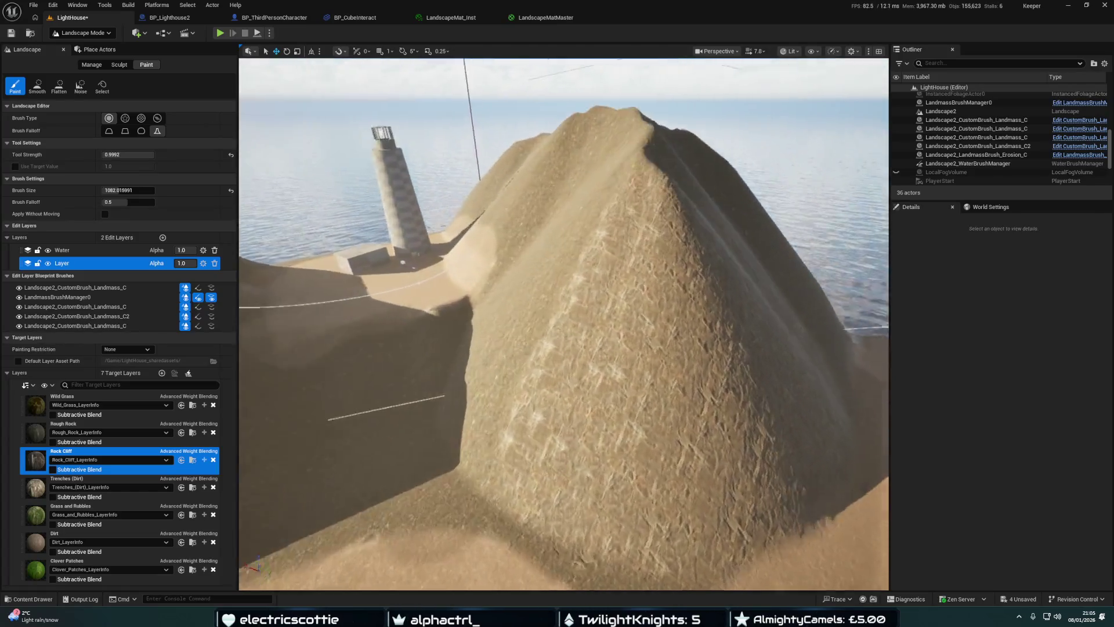
{"action": "key", "text": "w"}
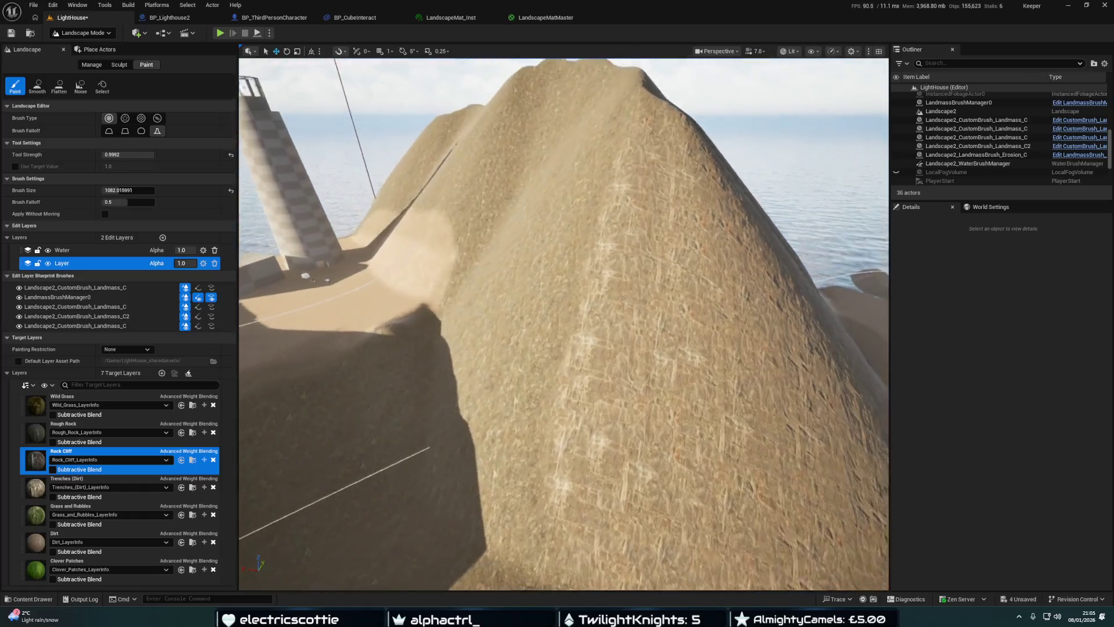
{"action": "key", "text": "s"}
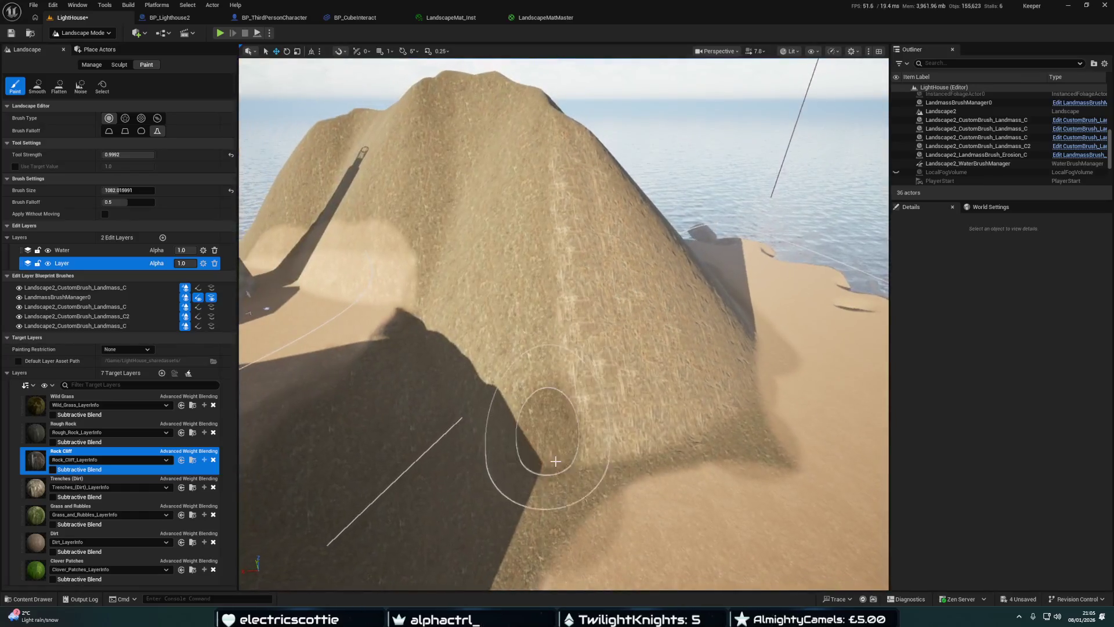
{"action": "mouse_move", "coordinate": [555, 461]}
{"action": "left_mouse_down"}
{"action": "mouse_move", "coordinate": [517, 306]}
{"action": "mouse_move", "coordinate": [530, 174]}
{"action": "mouse_move", "coordinate": [494, 218]}
{"action": "mouse_move", "coordinate": [455, 356]}
{"action": "mouse_move", "coordinate": [462, 406]}
{"action": "mouse_move", "coordinate": [503, 443]}
{"action": "mouse_move", "coordinate": [639, 421]}
{"action": "mouse_move", "coordinate": [726, 368]}
{"action": "mouse_move", "coordinate": [719, 398]}
{"action": "left_mouse_up"}
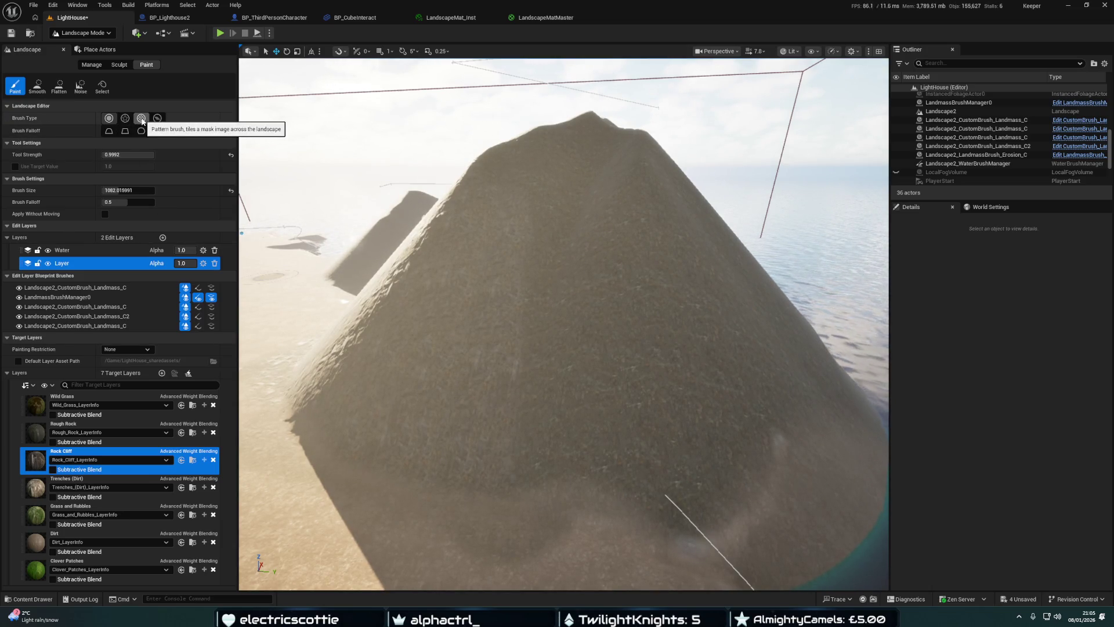
{"action": "left_click", "coordinate": [141, 119]}
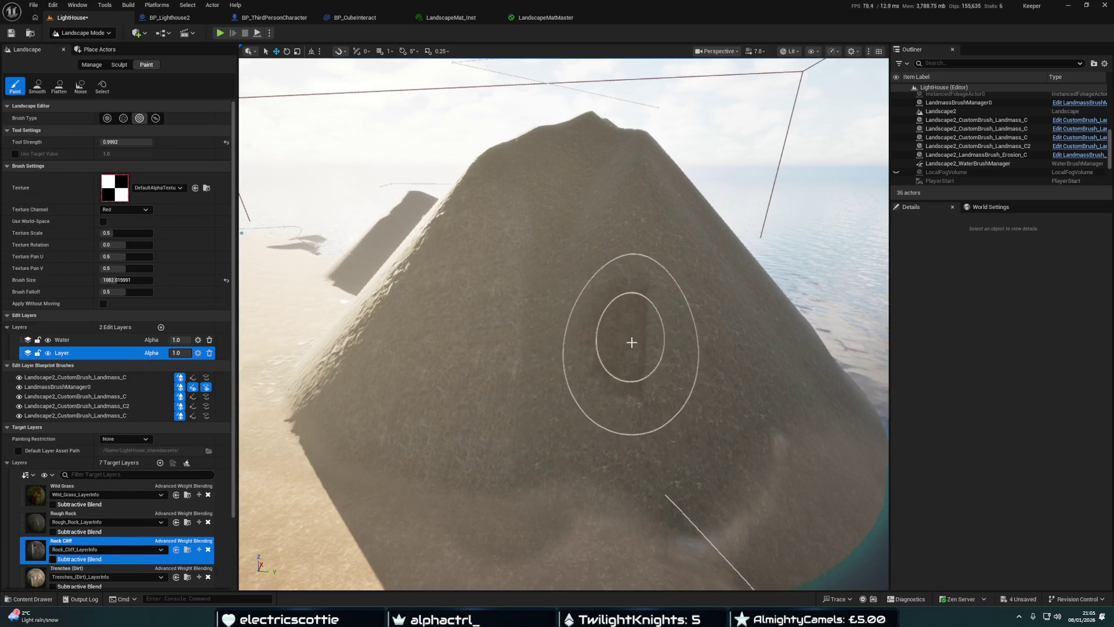
Switch to component painting and orbit around the peak to view the whole island
{"action": "left_click", "coordinate": [156, 118]}
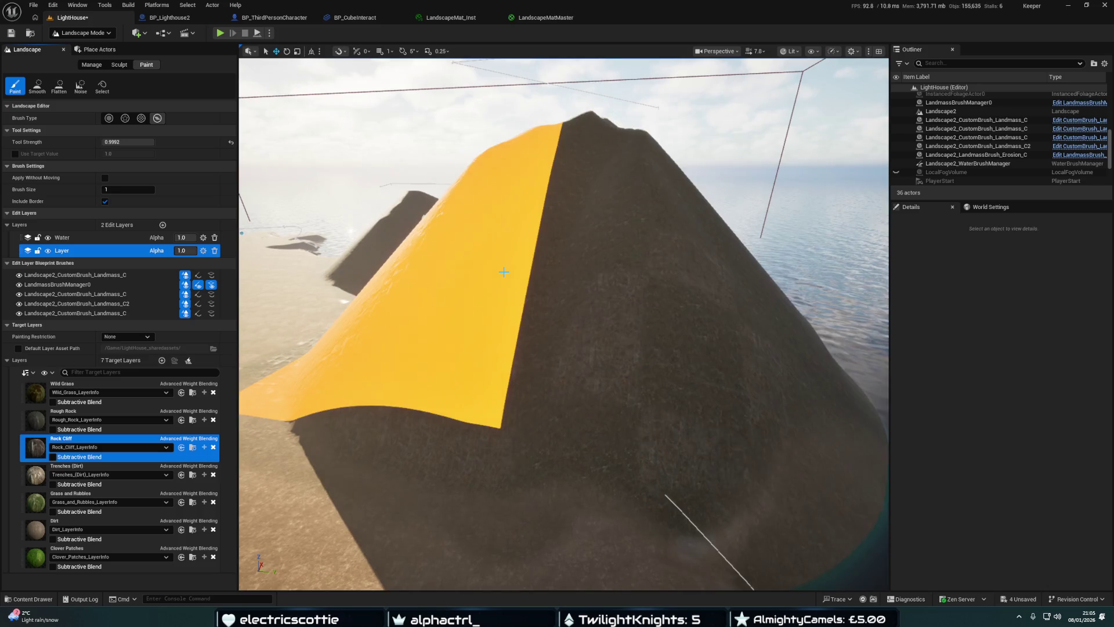
{"action": "right_click", "coordinate": [504, 272]}
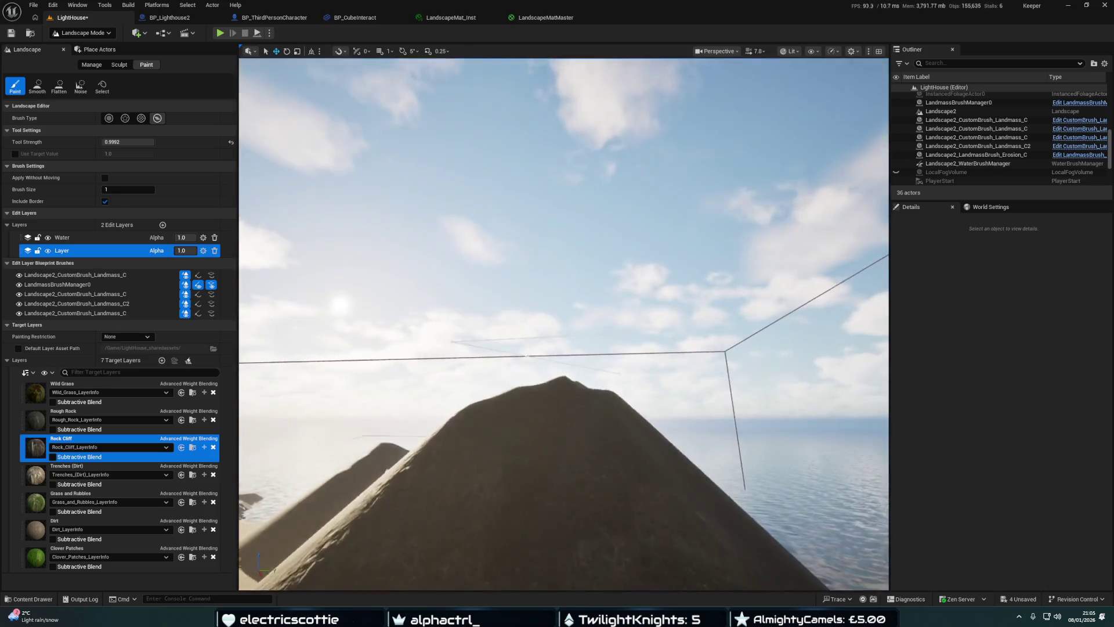
{"action": "scroll", "coordinate": [572, 348], "scroll_direction": "down", "scroll_amount": 5}
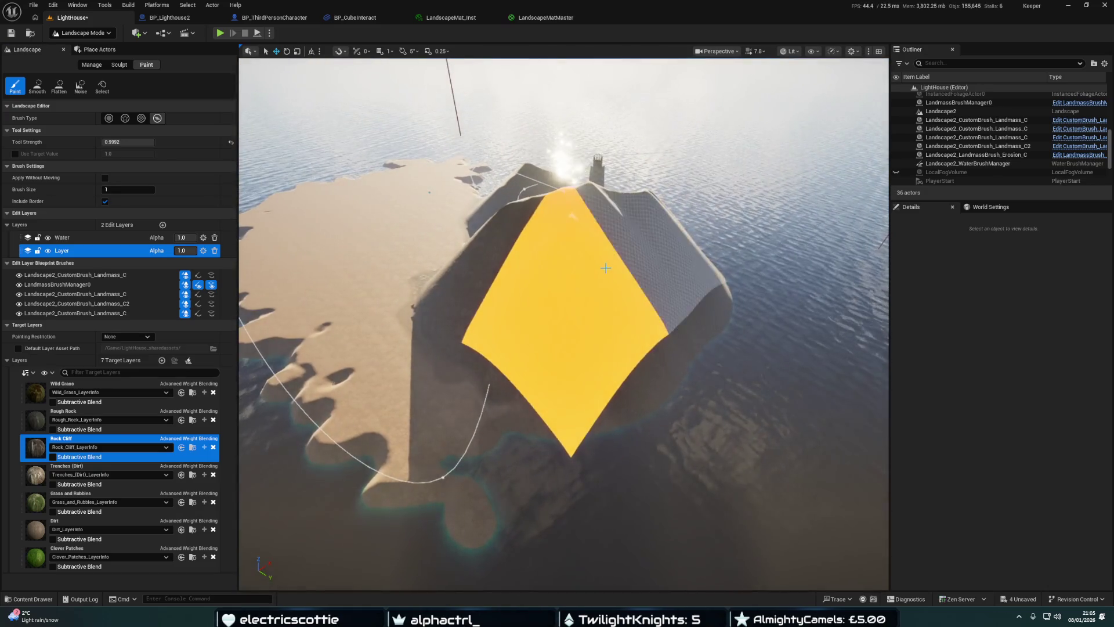
{"action": "scroll", "coordinate": [684, 289], "scroll_direction": "down", "scroll_amount": 3}
{"action": "right_click", "coordinate": [687, 292]}
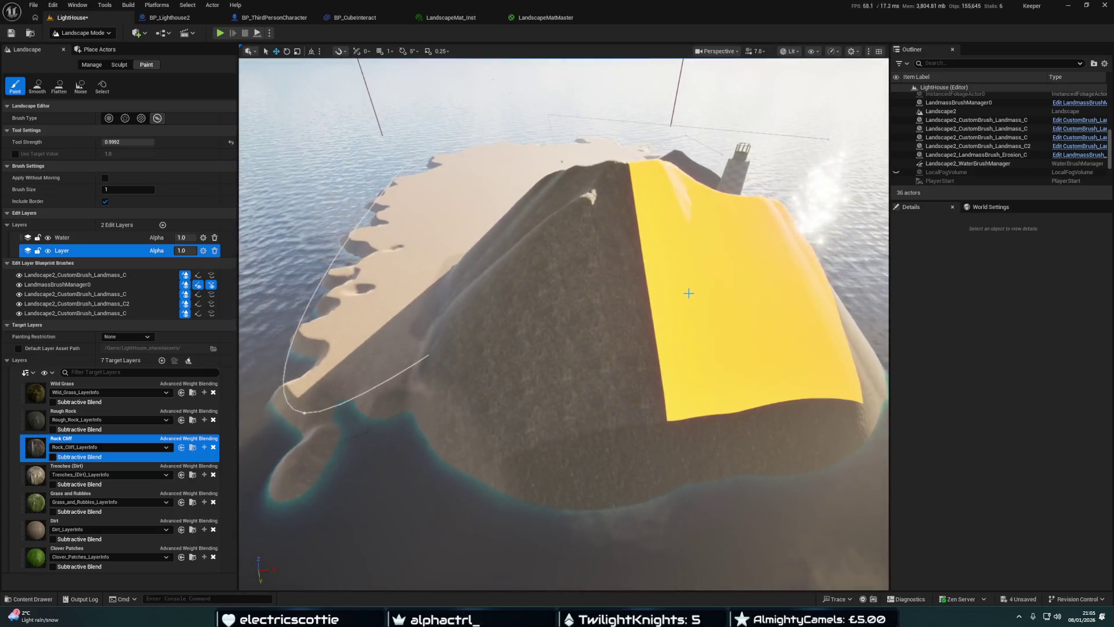
{"action": "right_click", "coordinate": [736, 297]}
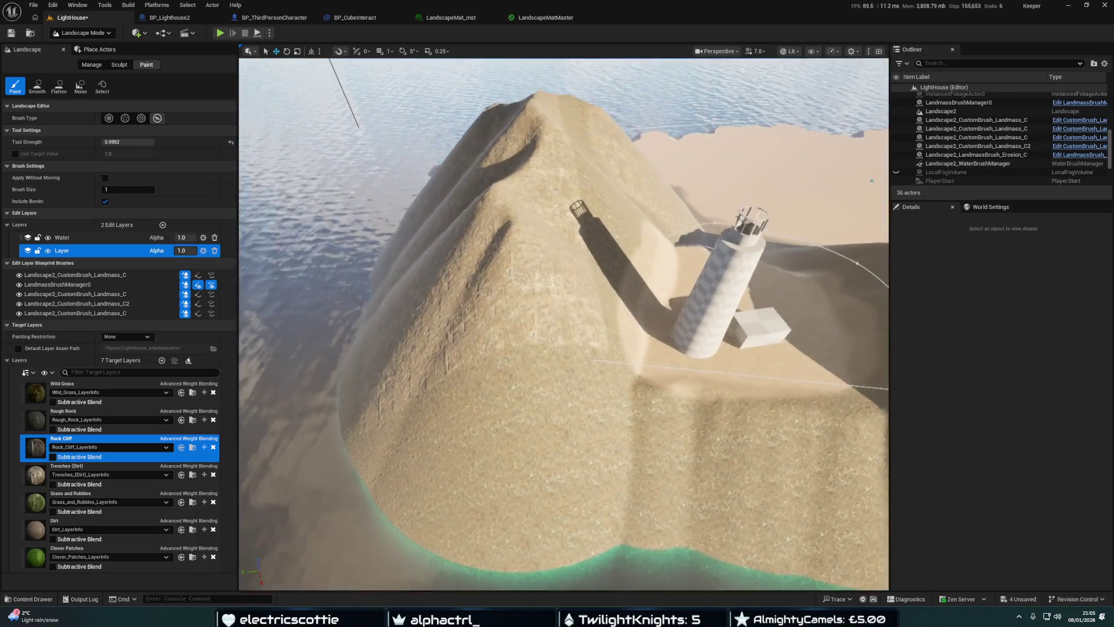
{"action": "right_click", "coordinate": [534, 416]}
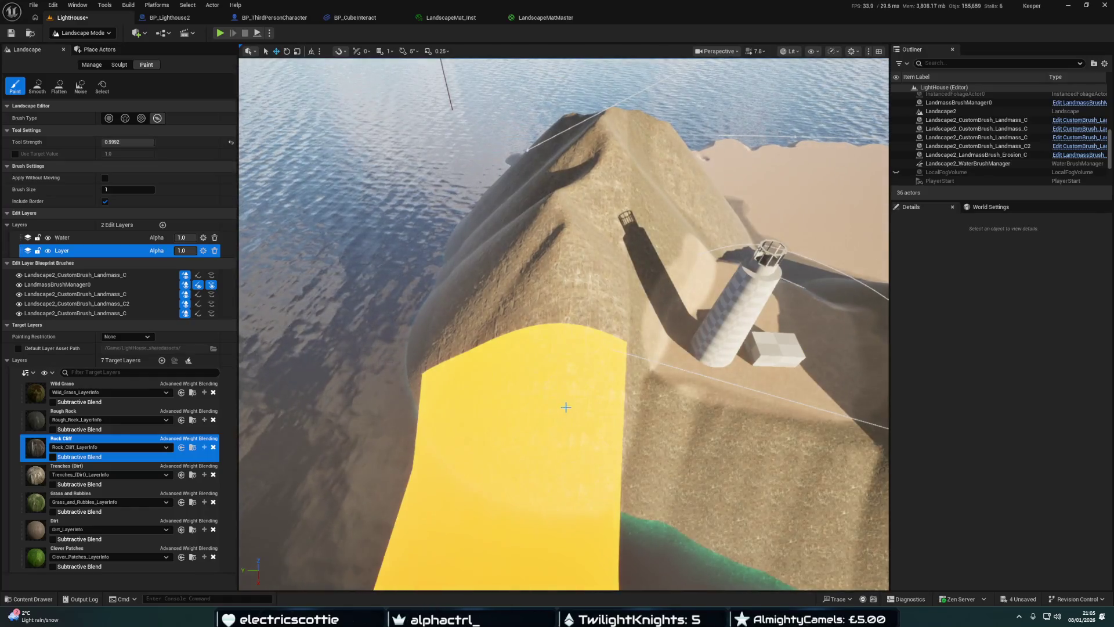
{"action": "right_click", "coordinate": [564, 407]}
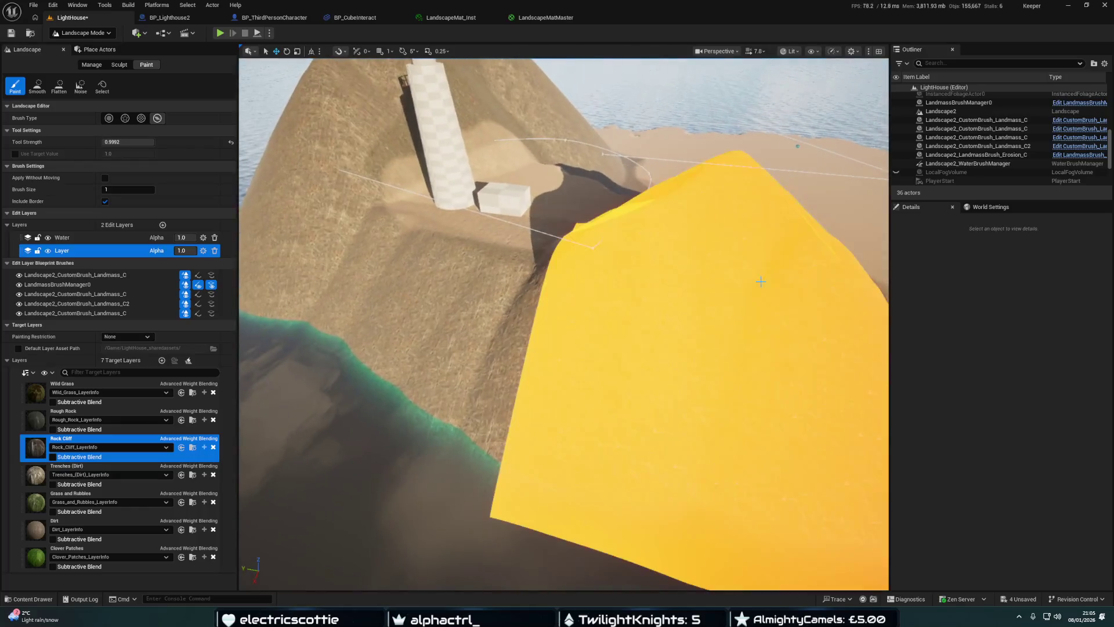
Fly along the ridge for wider and lower views toward the lighthouse
{"action": "right_click", "coordinate": [767, 290]}
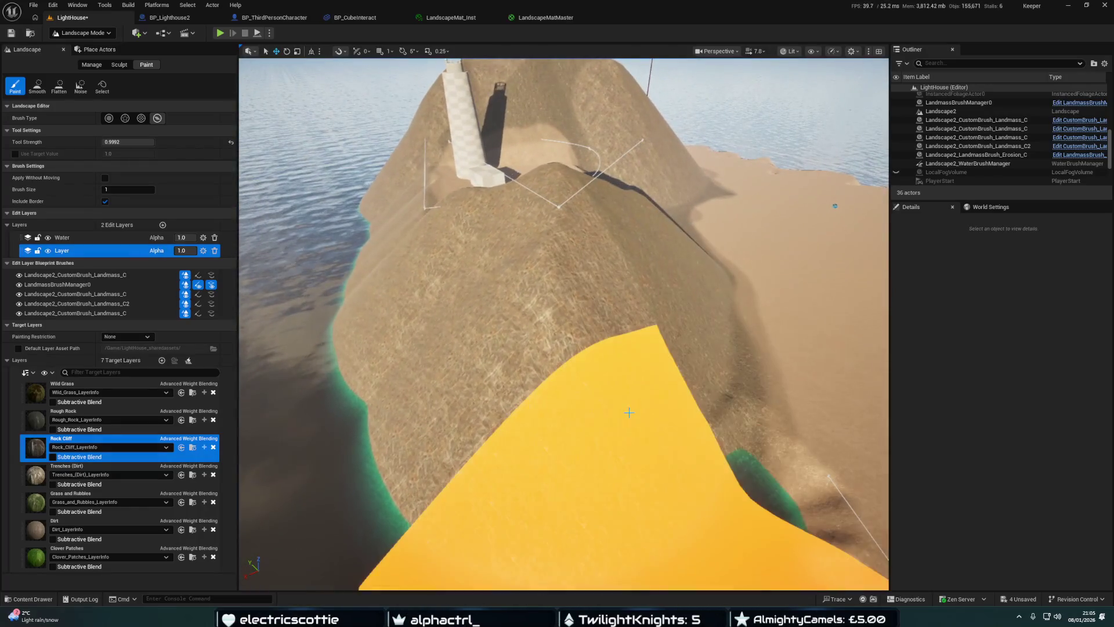
{"action": "right_click", "coordinate": [649, 409]}
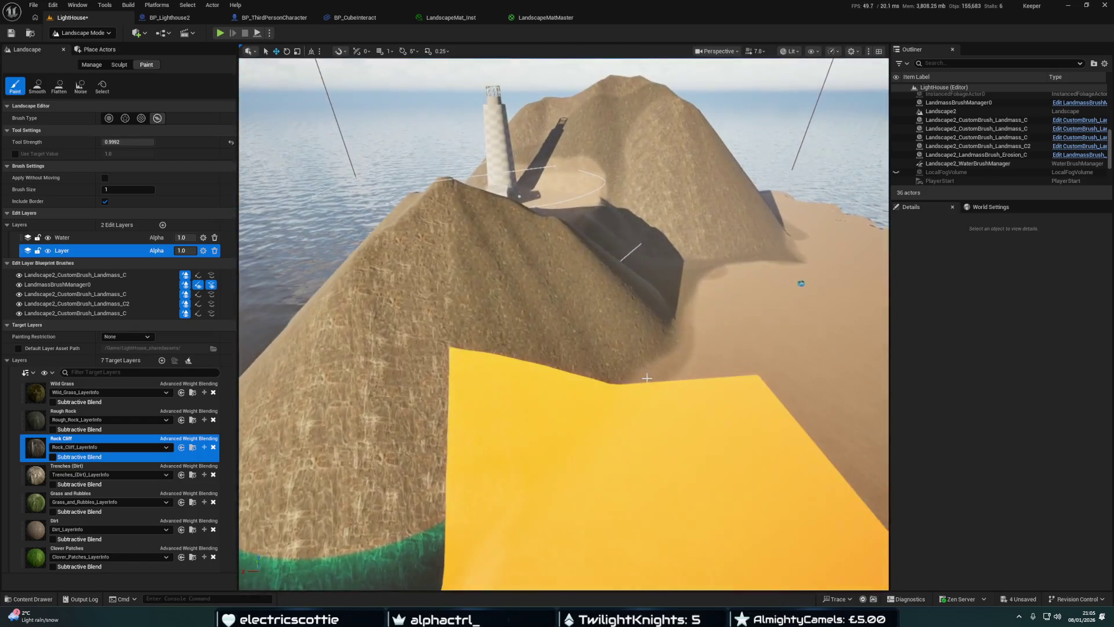
{"action": "right_click", "coordinate": [647, 378]}
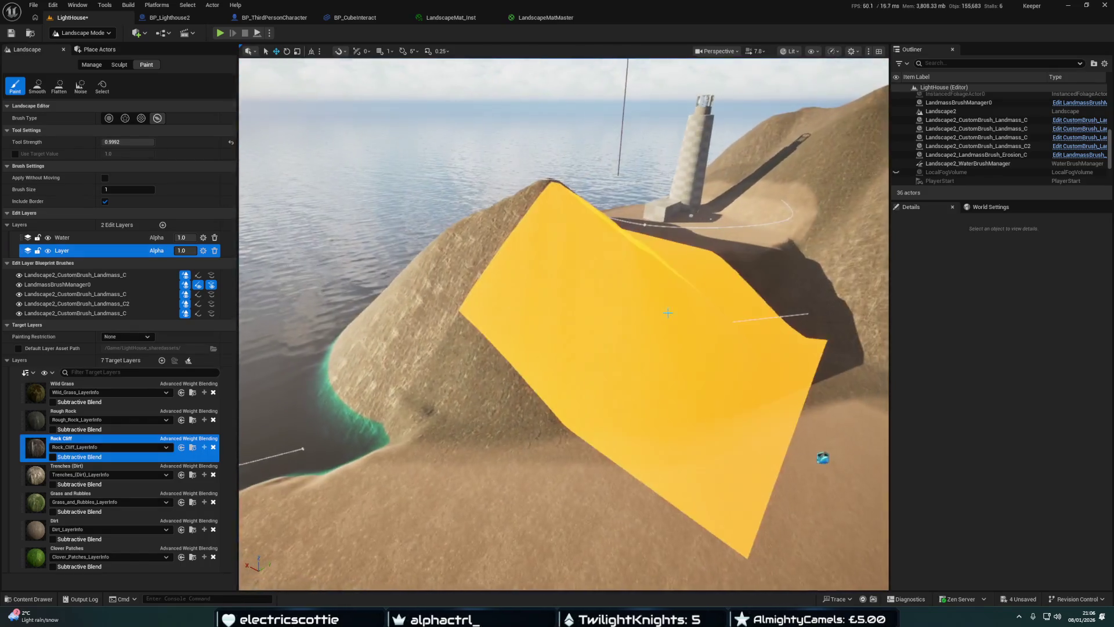
{"action": "right_click", "coordinate": [816, 457]}
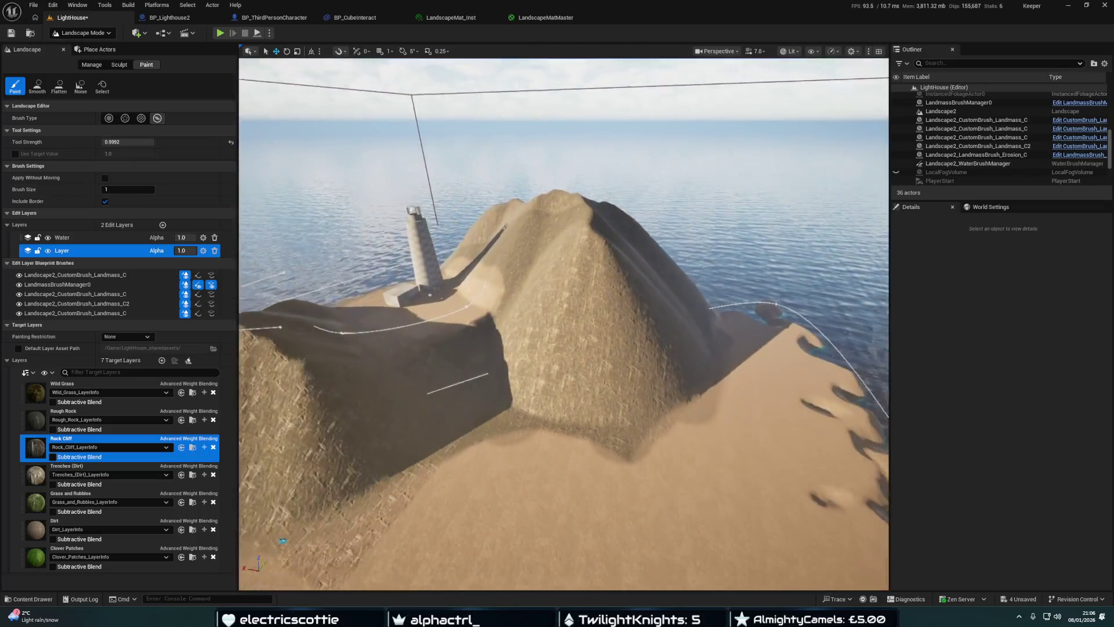
{"action": "right_click", "coordinate": [598, 361]}
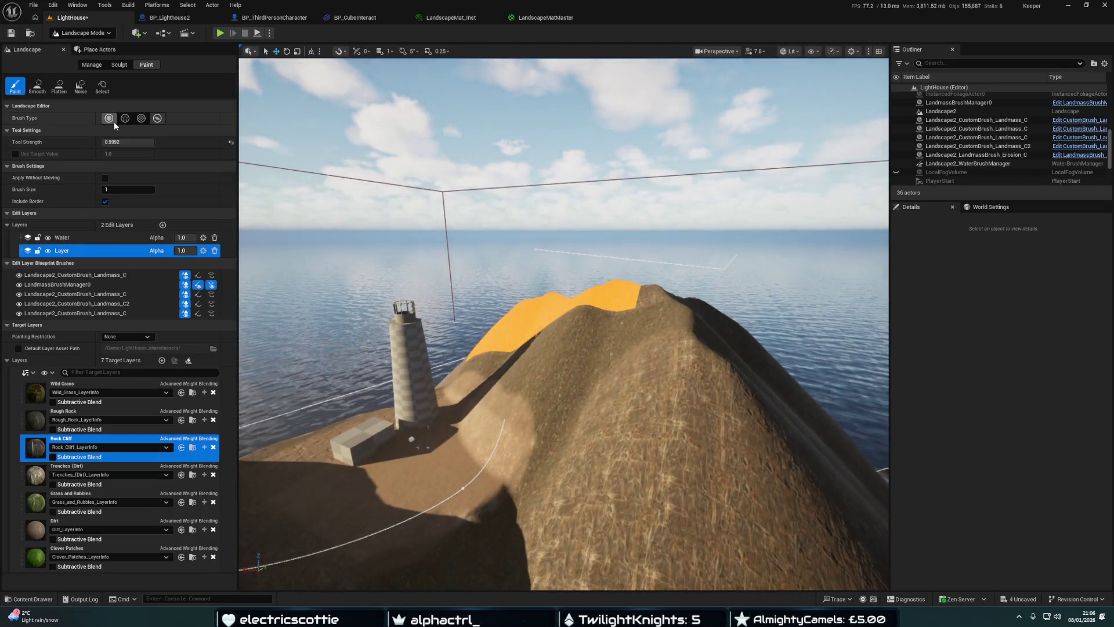
Pick the circle brush with round falloff and choose Dirt as the paint layer
{"action": "left_click", "coordinate": [124, 118]}
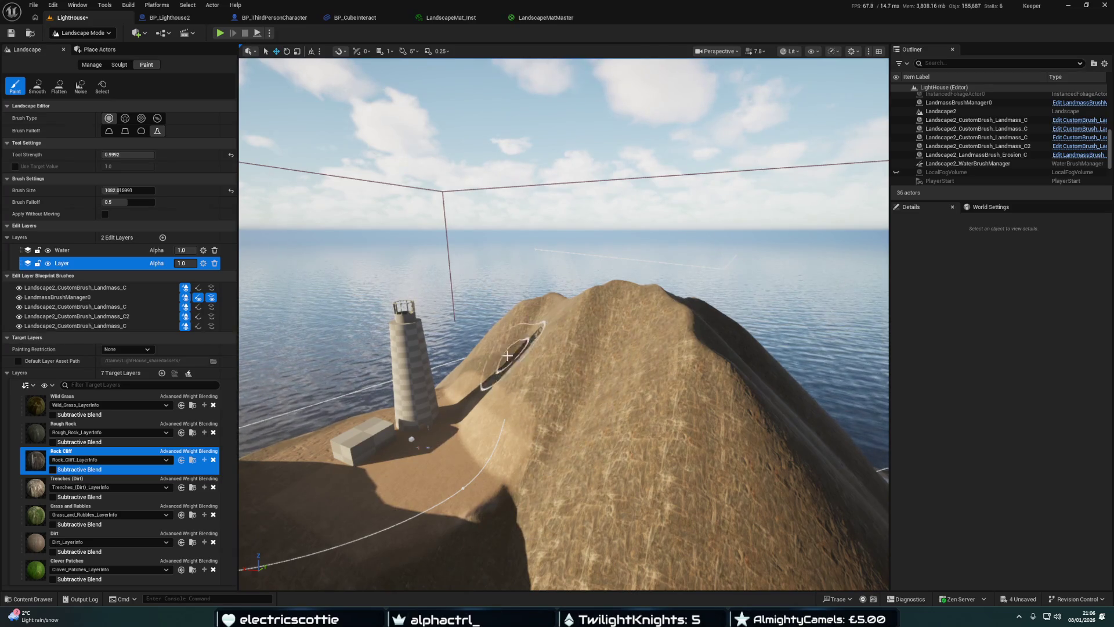
{"action": "left_click_drag", "start_coordinate": [566, 395], "coordinate": [267, 319]}
{"action": "left_click", "coordinate": [87, 537]}
Set Dirt paint strength to about 0.84, then smooth the rocky ground at the slope's foot
{"action": "left_click_drag", "start_coordinate": [128, 154], "coordinate": [131, 155]}
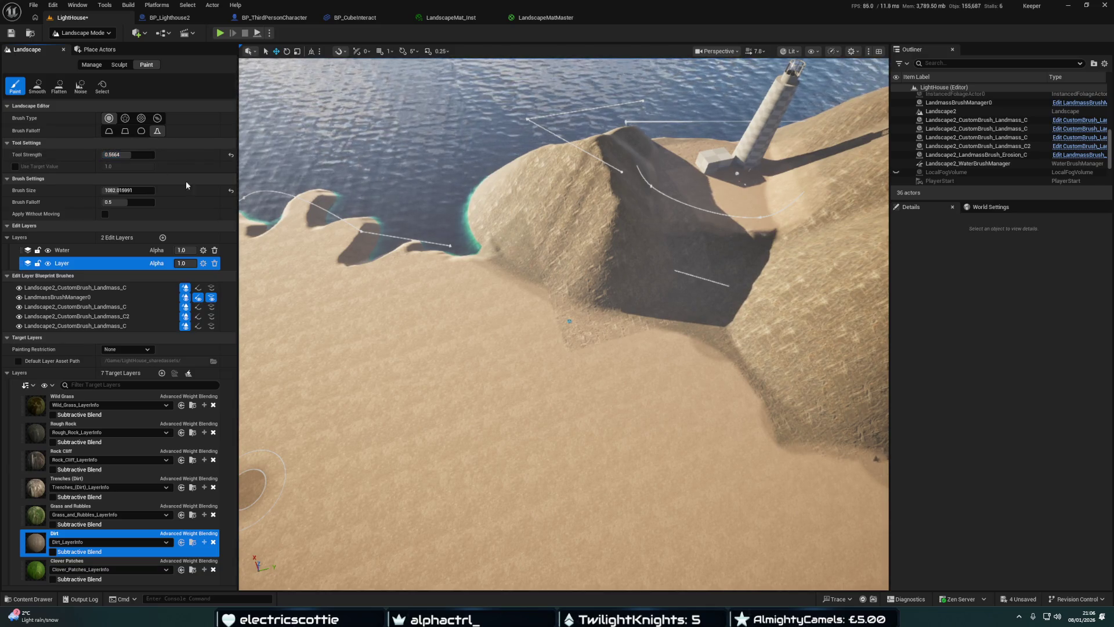
{"action": "scroll", "coordinate": [537, 335], "scroll_direction": "up", "scroll_amount": 10}
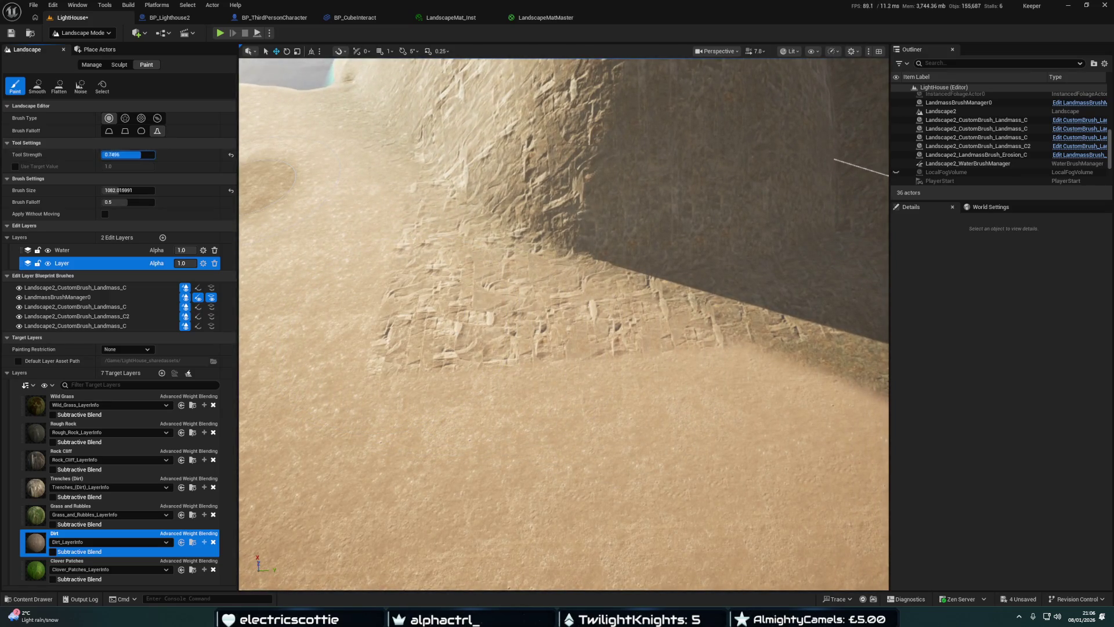
{"action": "left_click_drag", "start_coordinate": [145, 154], "coordinate": [146, 154]}
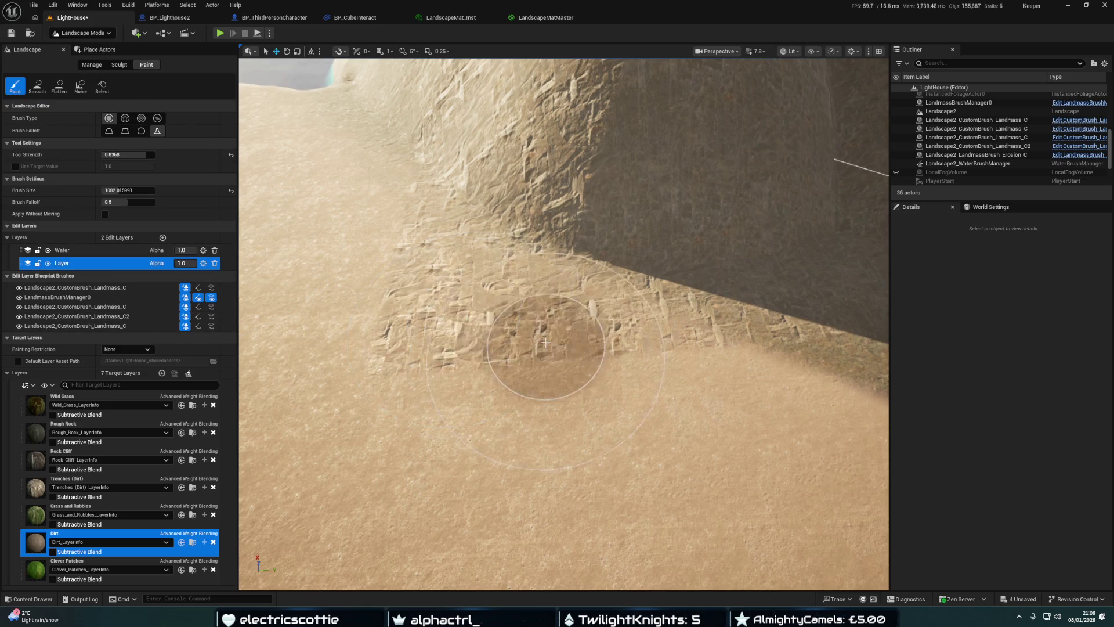
{"action": "left_click", "coordinate": [37, 86]}
{"action": "mouse_move", "coordinate": [427, 326]}
{"action": "left_mouse_down"}
{"action": "mouse_move", "coordinate": [455, 325]}
{"action": "mouse_move", "coordinate": [485, 368]}
{"action": "mouse_move", "coordinate": [351, 323]}
{"action": "mouse_move", "coordinate": [461, 373]}
{"action": "mouse_move", "coordinate": [341, 323]}
{"action": "mouse_move", "coordinate": [472, 323]}
{"action": "left_mouse_up"}
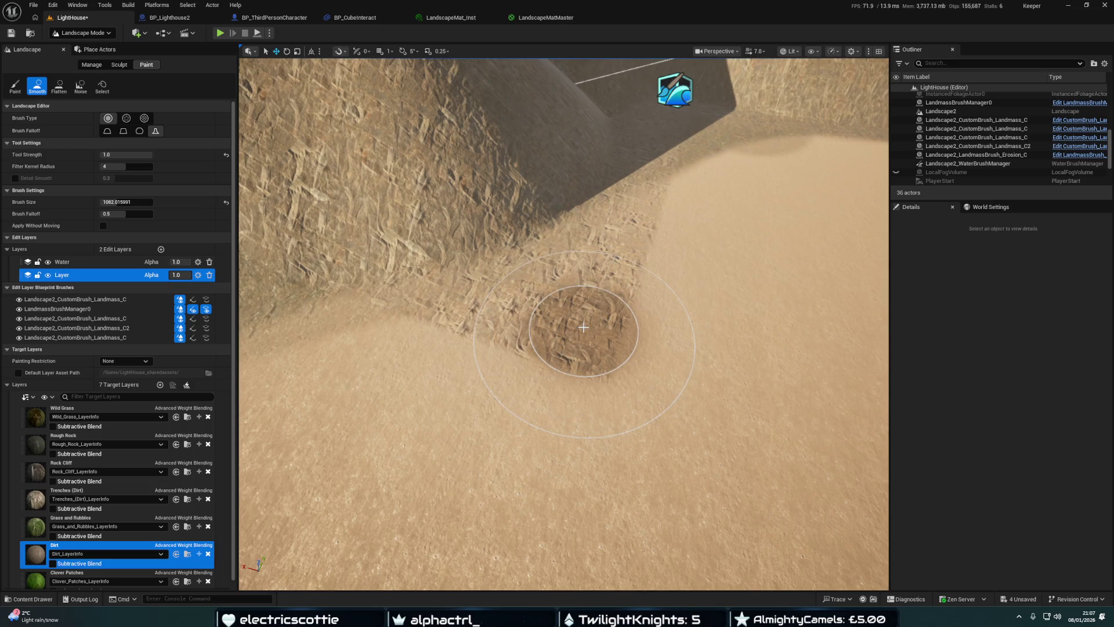
Return to the Paint tool, select Landscape2, and fly across the dune toward the tower
{"action": "left_click", "coordinate": [15, 86]}
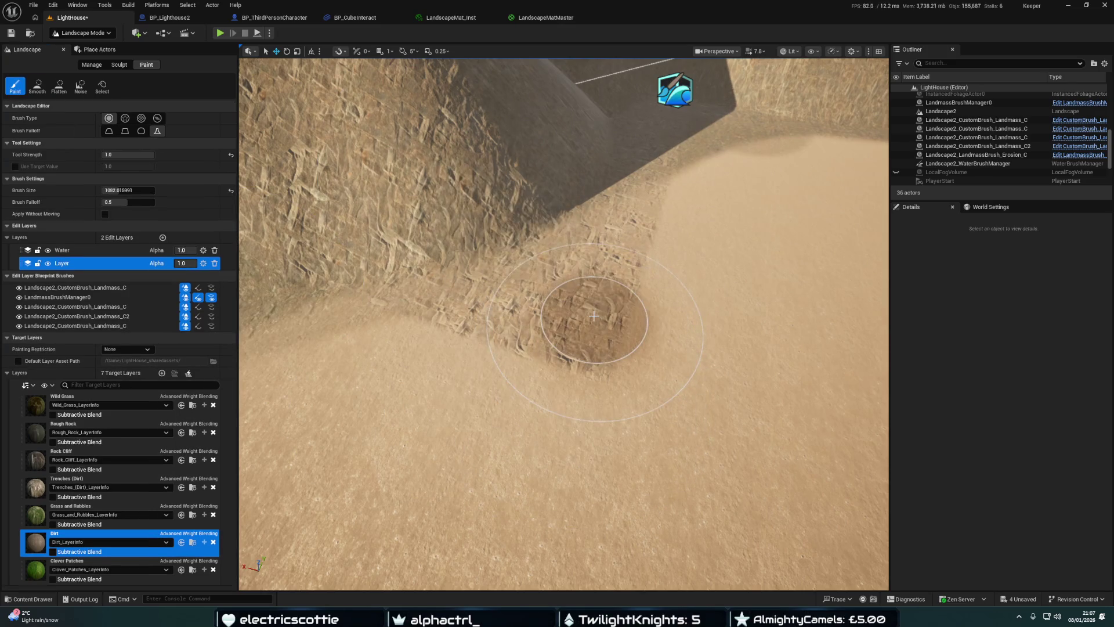
{"action": "left_click", "coordinate": [564, 329]}
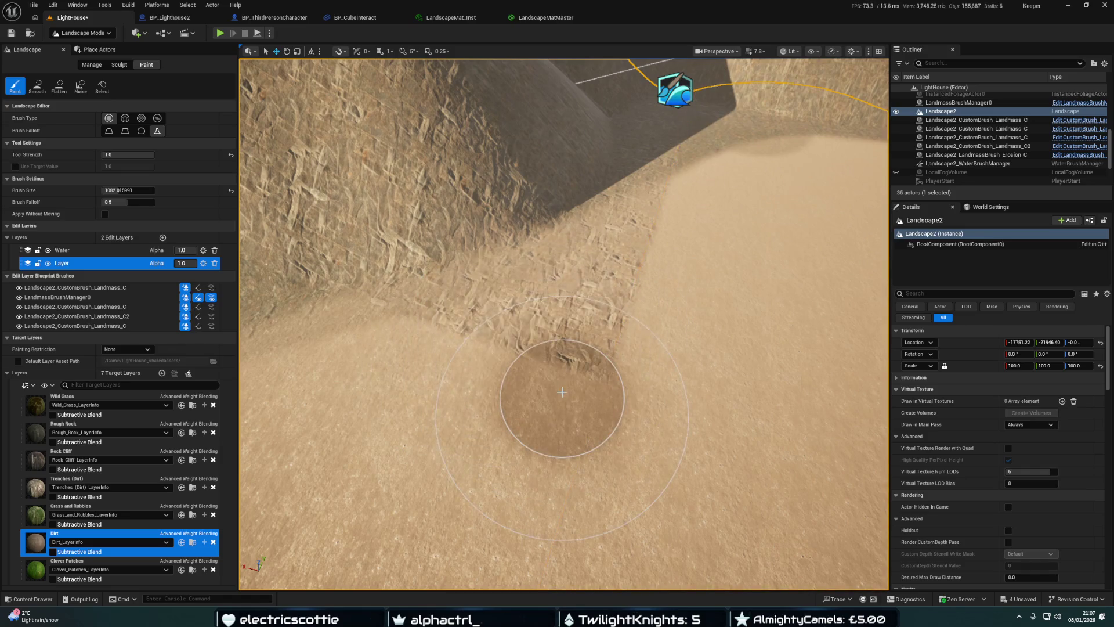
{"action": "mouse_move", "coordinate": [631, 313]}
{"action": "left_mouse_down"}
{"action": "mouse_move", "coordinate": [638, 232]}
{"action": "mouse_move", "coordinate": [660, 305]}
{"action": "mouse_move", "coordinate": [555, 359]}
{"action": "left_mouse_up"}
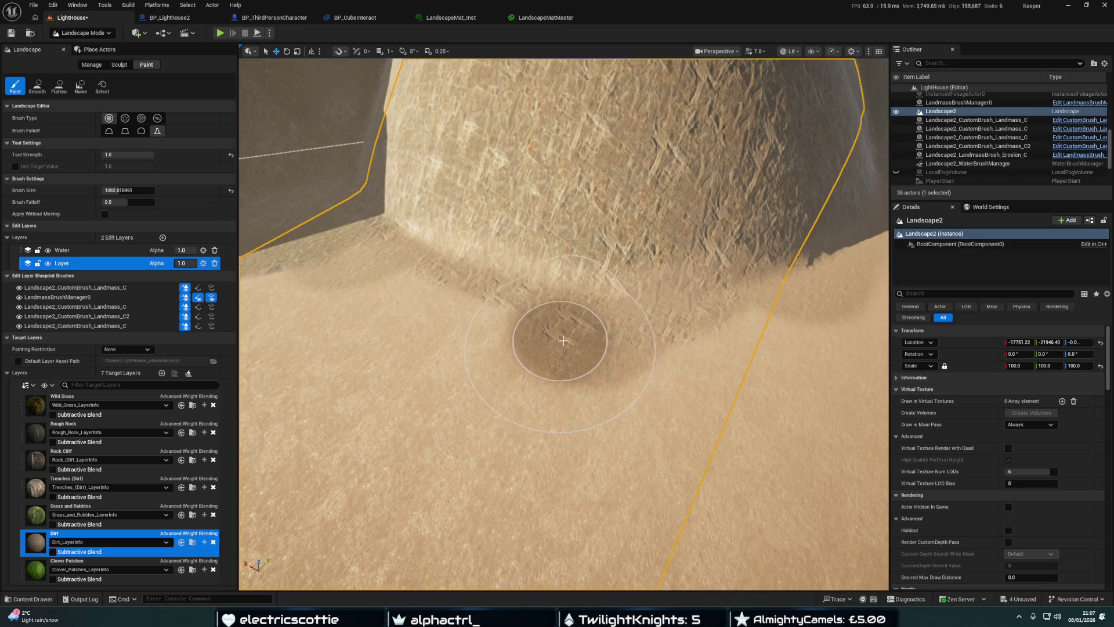
{"action": "key", "text": "w"}
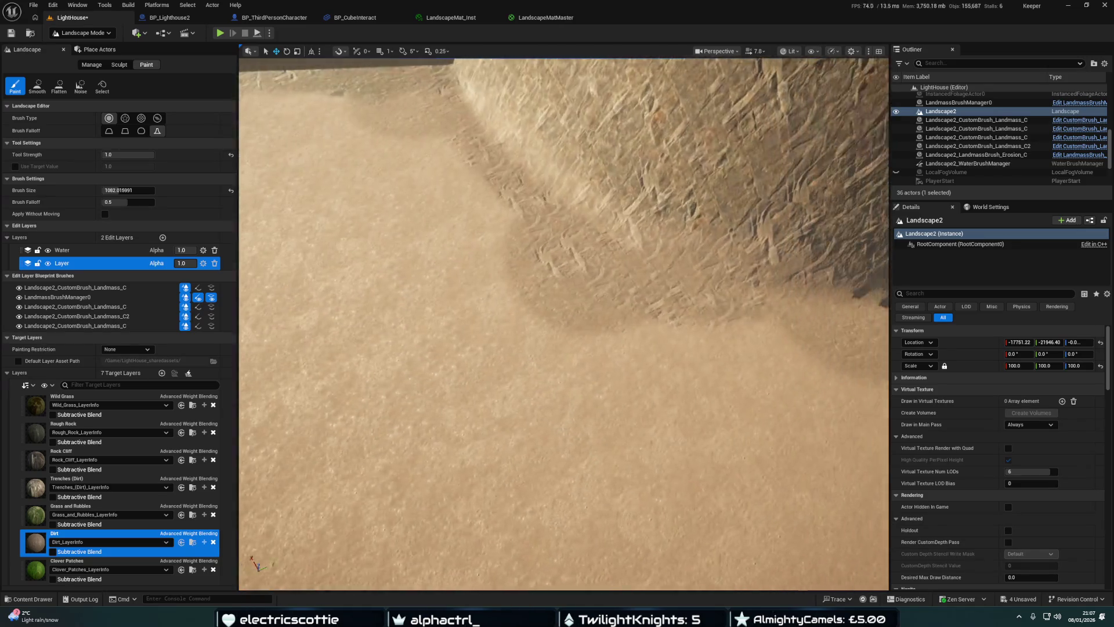
{"action": "key", "text": "s"}
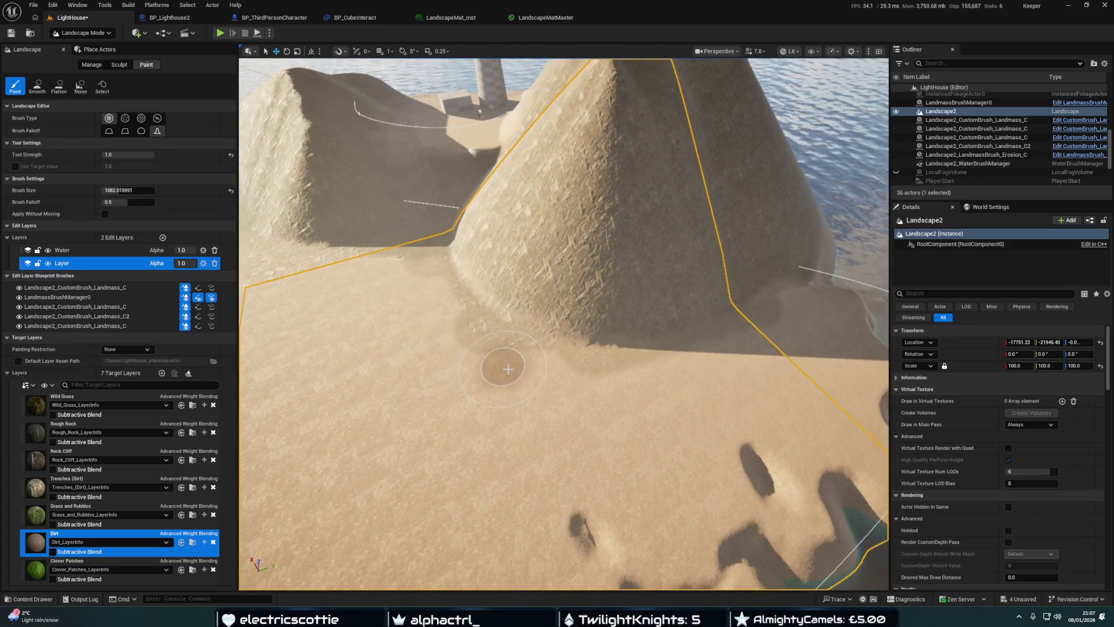
Use the Flatten tool in Raise mode to fill the dip at the hill's base
{"action": "left_click", "coordinate": [58, 90]}
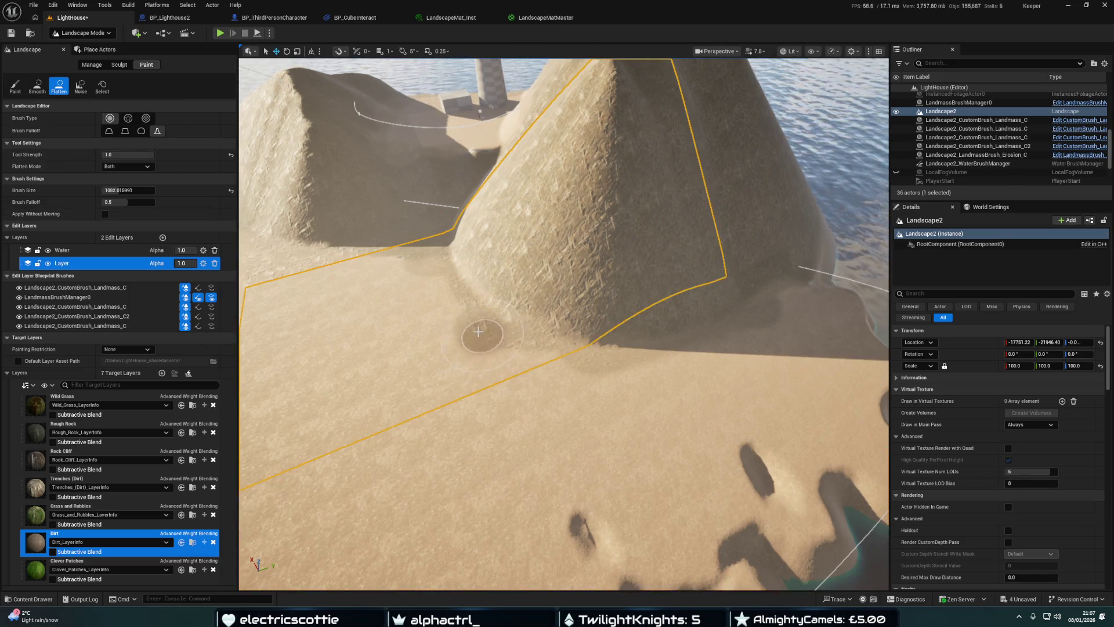
{"action": "scroll", "coordinate": [469, 326], "scroll_direction": "up", "scroll_amount": 5}
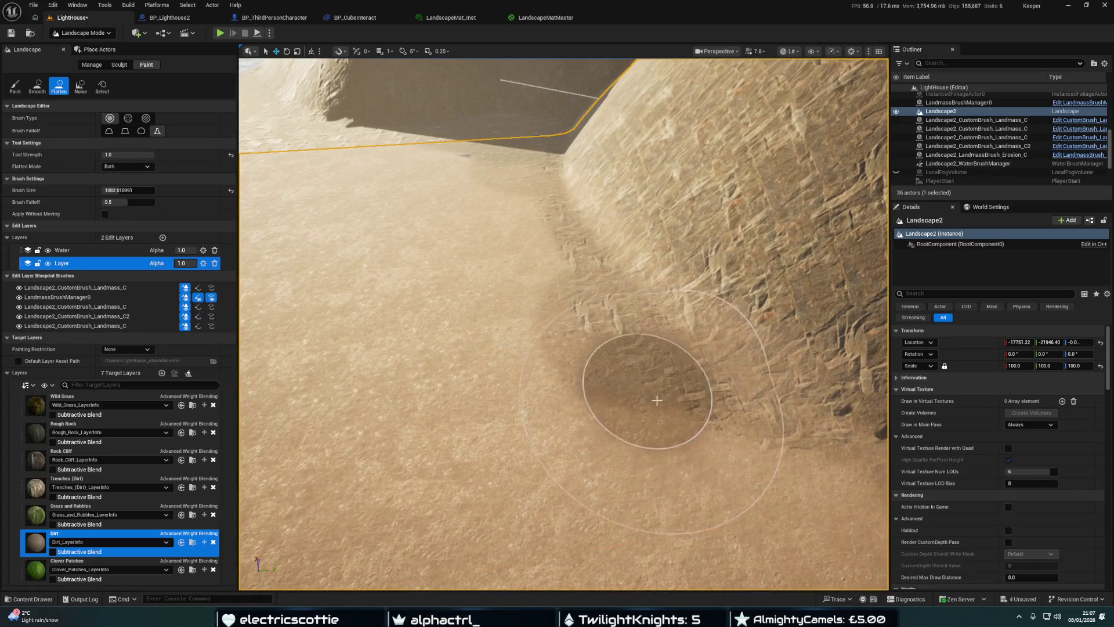
{"action": "scroll", "coordinate": [501, 283], "scroll_direction": "up", "scroll_amount": 2}
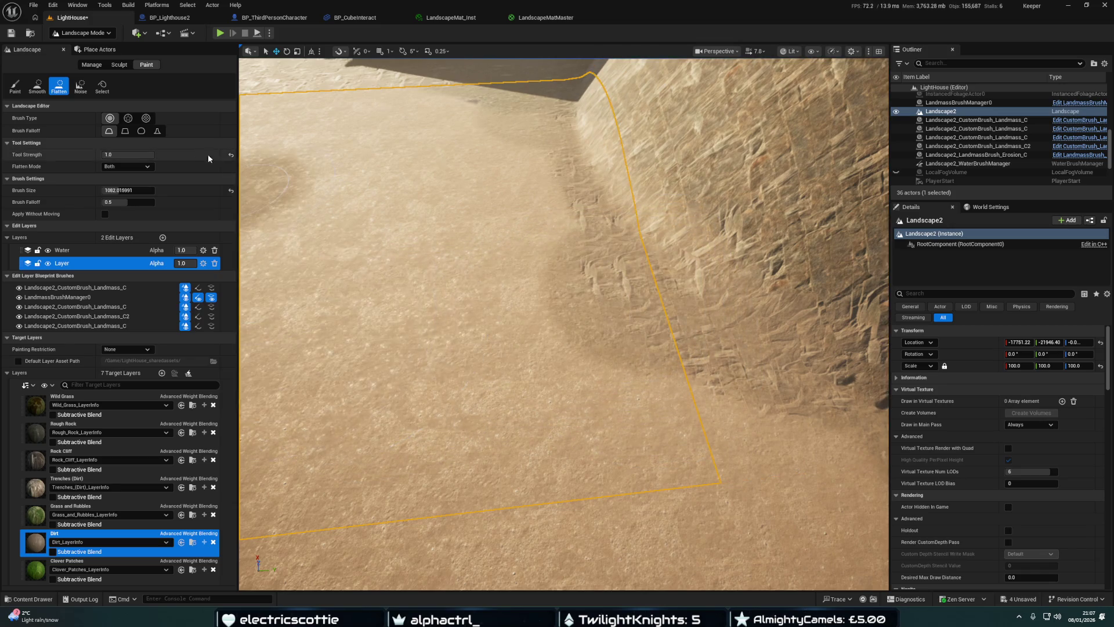
{"action": "left_click", "coordinate": [120, 168]}
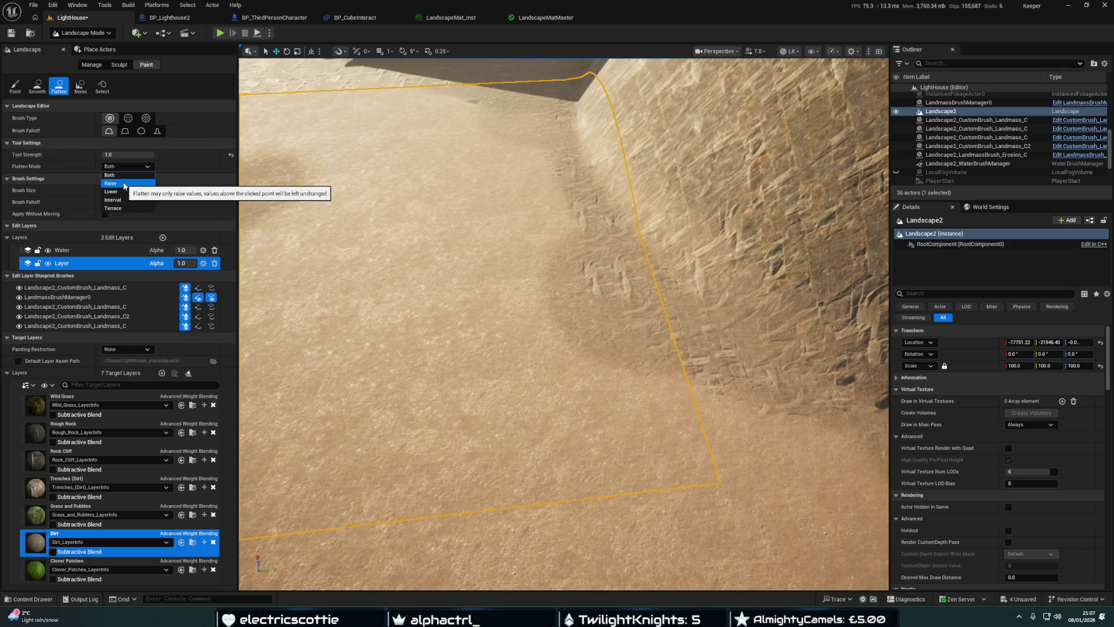
{"action": "left_click", "coordinate": [124, 183]}
{"action": "mouse_move", "coordinate": [661, 339]}
{"action": "left_mouse_down"}
{"action": "mouse_move", "coordinate": [598, 263]}
{"action": "mouse_move", "coordinate": [639, 321]}
{"action": "mouse_move", "coordinate": [600, 251]}
{"action": "mouse_move", "coordinate": [655, 332]}
{"action": "left_mouse_up"}
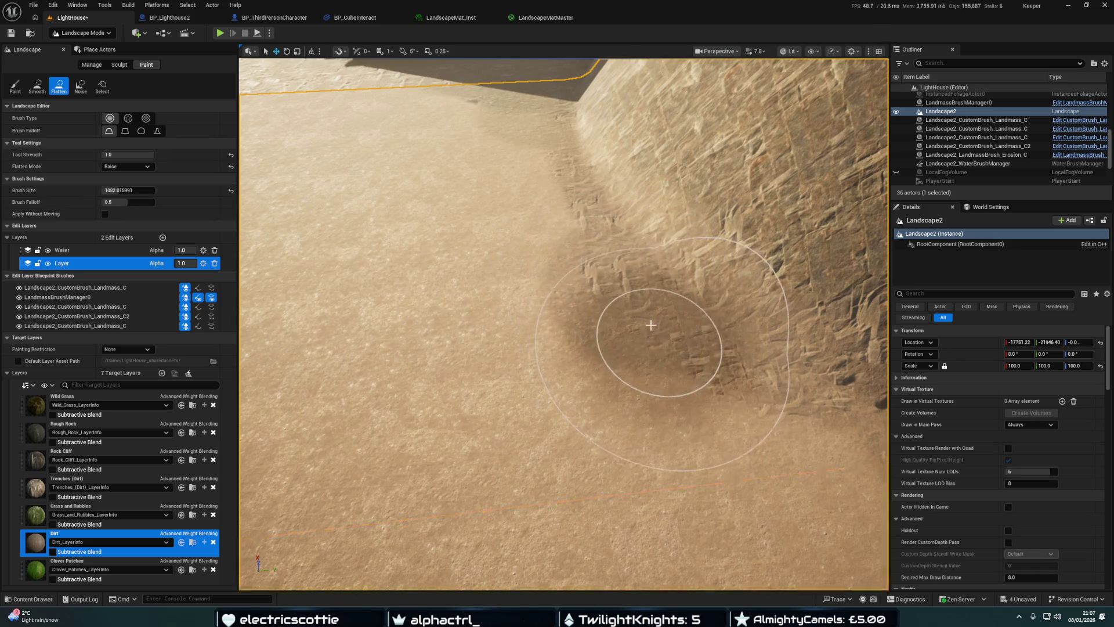
Lower the ground along the hill's foot, then return to the Paint tool
{"action": "left_click_drag", "start_coordinate": [572, 249], "coordinate": [403, 207]}
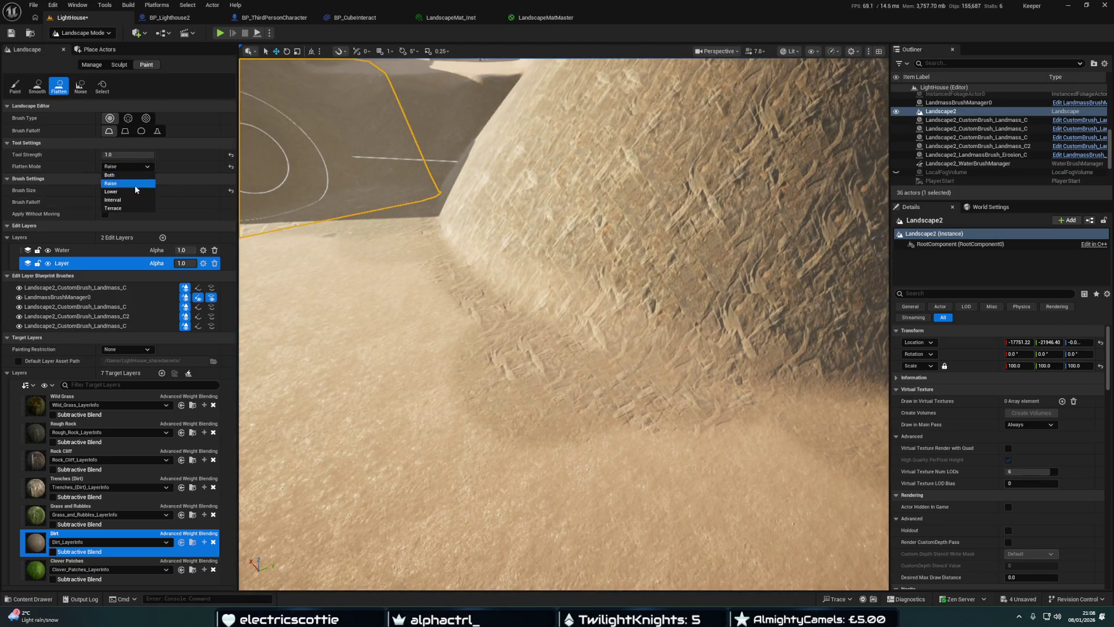
{"action": "mouse_move", "coordinate": [381, 284]}
{"action": "left_mouse_down"}
{"action": "mouse_move", "coordinate": [530, 348]}
{"action": "mouse_move", "coordinate": [423, 418]}
{"action": "mouse_move", "coordinate": [530, 373]}
{"action": "mouse_move", "coordinate": [498, 373]}
{"action": "left_mouse_up"}
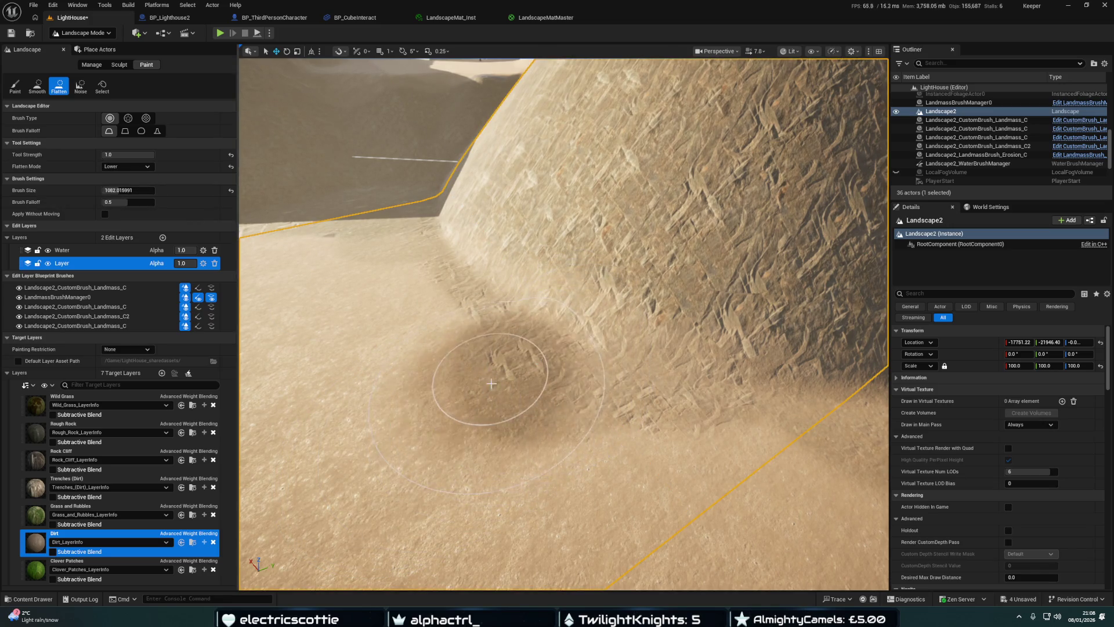
{"action": "scroll", "coordinate": [498, 373], "scroll_direction": "down", "scroll_amount": 5}
{"action": "scroll", "coordinate": [489, 391], "scroll_direction": "down", "scroll_amount": 5}
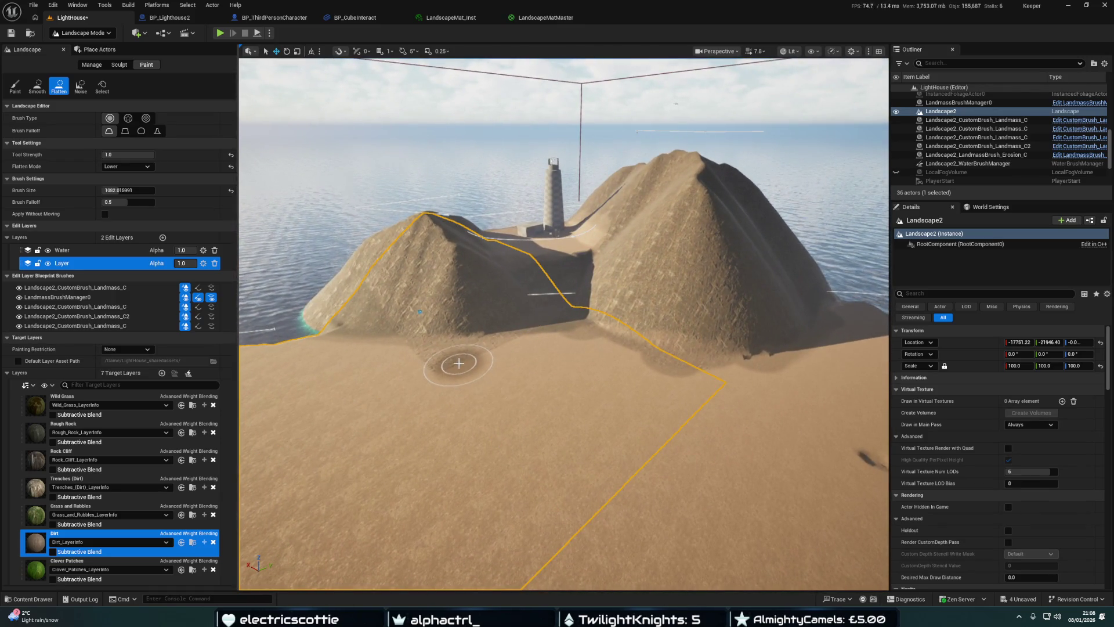
{"action": "left_click_drag", "start_coordinate": [458, 363], "coordinate": [411, 404]}
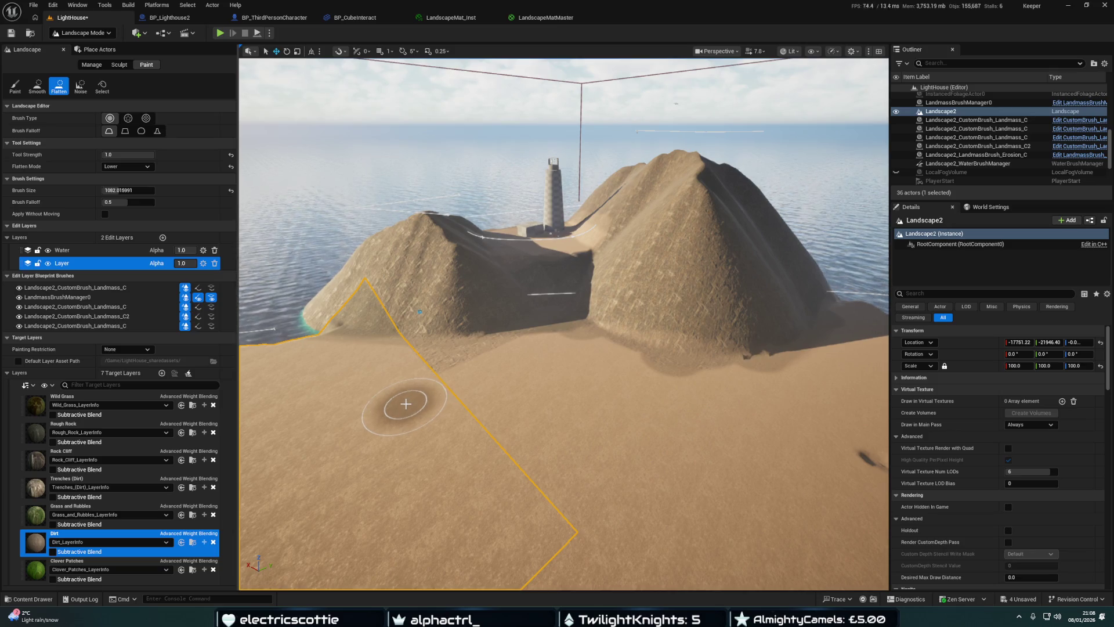
{"action": "left_click_drag", "start_coordinate": [473, 398], "coordinate": [522, 394]}
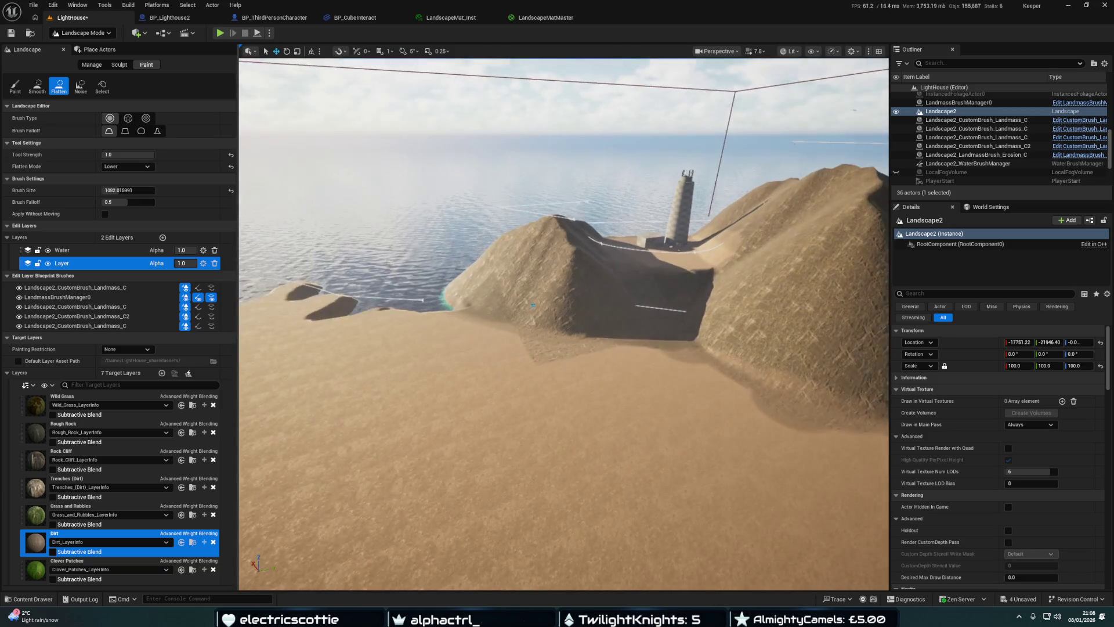
{"action": "mouse_move", "coordinate": [533, 304]}
{"action": "left_mouse_down"}
{"action": "mouse_move", "coordinate": [580, 287]}
{"action": "mouse_move", "coordinate": [489, 390]}
{"action": "left_mouse_up"}
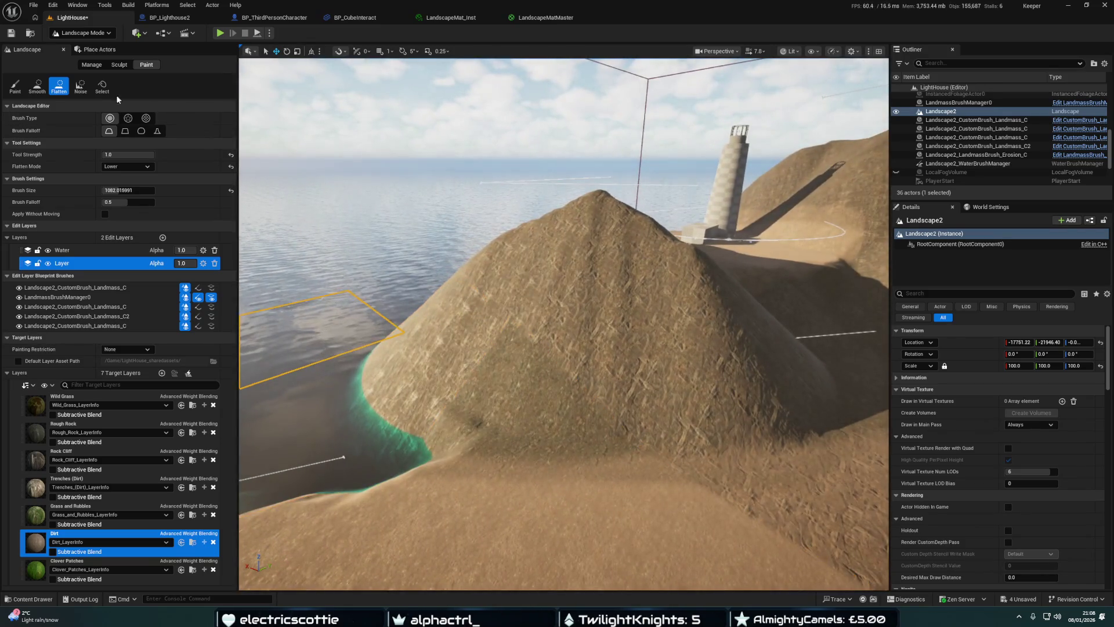
{"action": "left_click", "coordinate": [15, 87]}
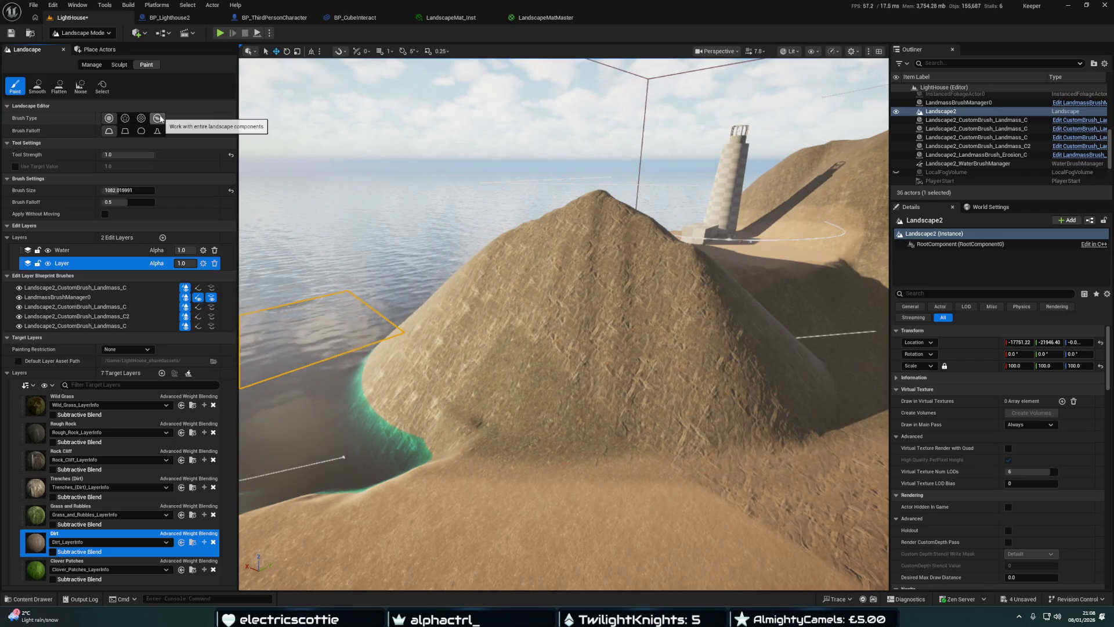
Revert the landscape to an earlier paint step through Undo History, then close that window
{"action": "key", "text": "f"}
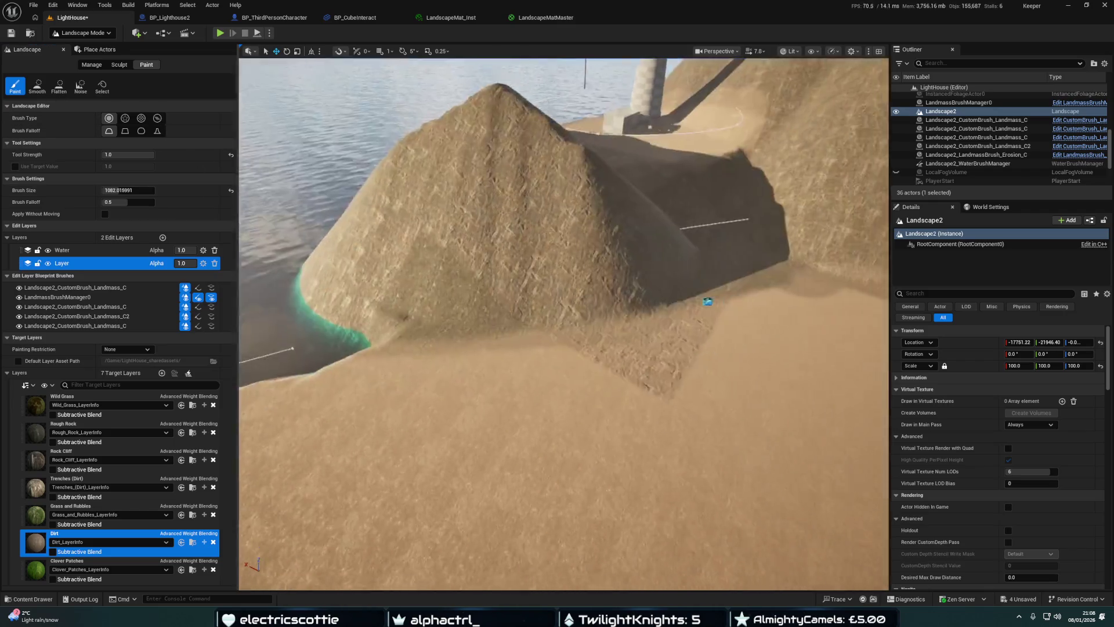
{"action": "left_click", "coordinate": [53, 5]}
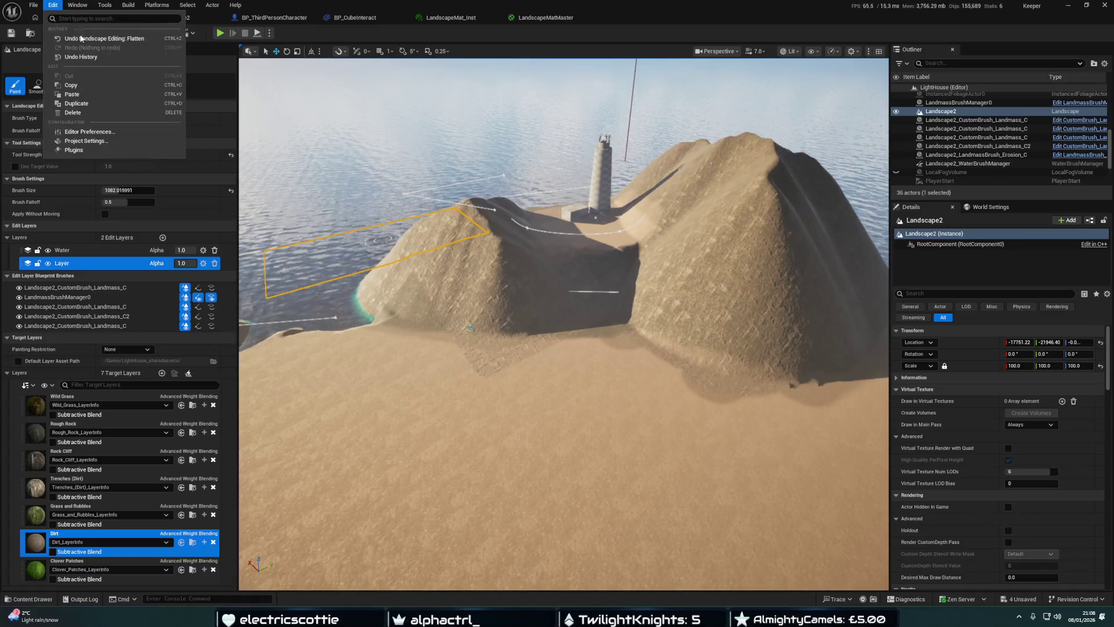
{"action": "left_click", "coordinate": [80, 57]}
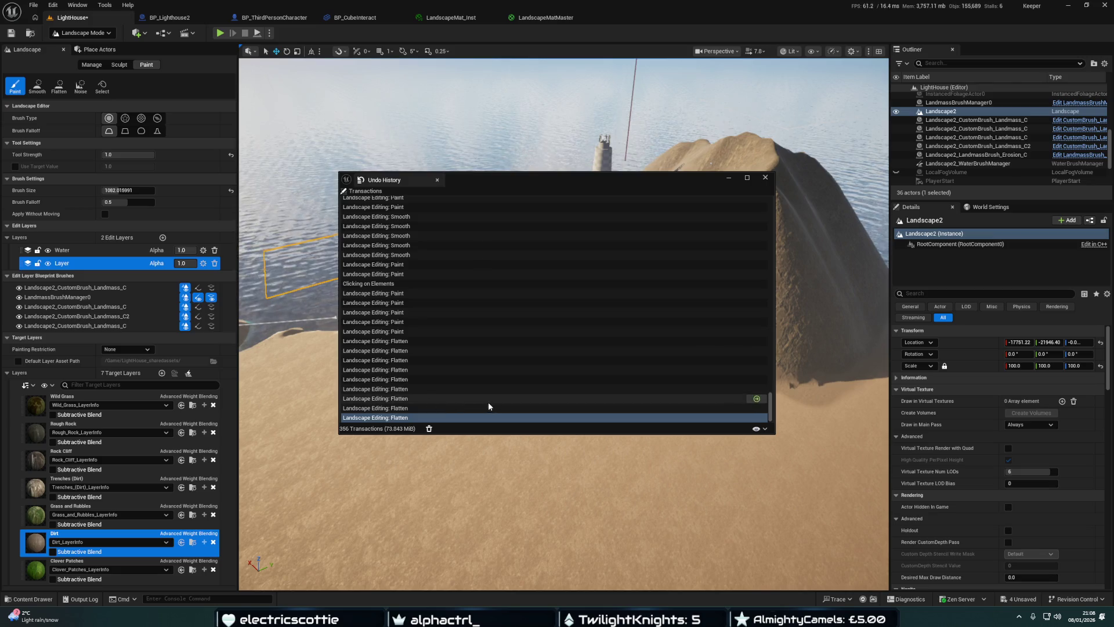
{"action": "scroll", "coordinate": [437, 320], "scroll_direction": "up", "scroll_amount": 3}
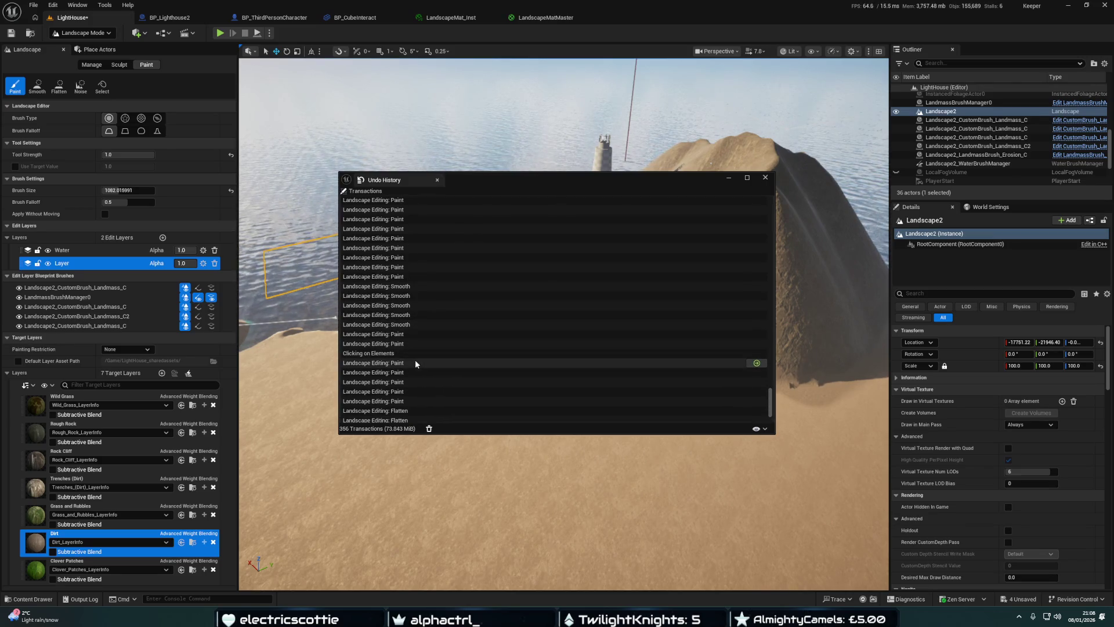
{"action": "scroll", "coordinate": [413, 334], "scroll_direction": "up", "scroll_amount": 1}
{"action": "scroll", "coordinate": [416, 316], "scroll_direction": "up", "scroll_amount": 5}
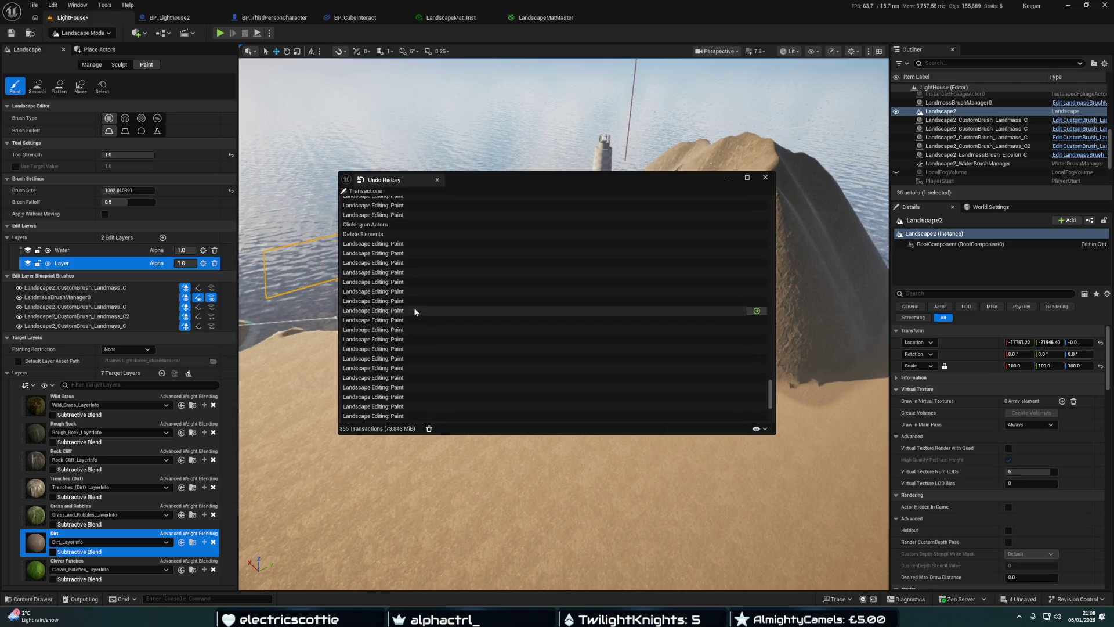
{"action": "left_click", "coordinate": [398, 243]}
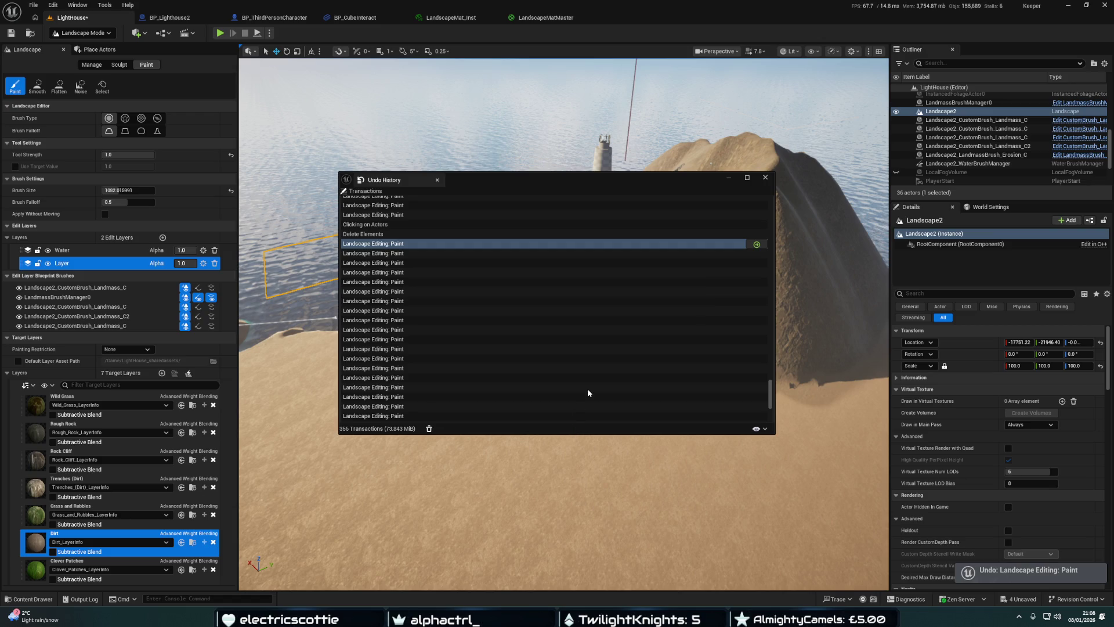
{"action": "left_click", "coordinate": [730, 179]}
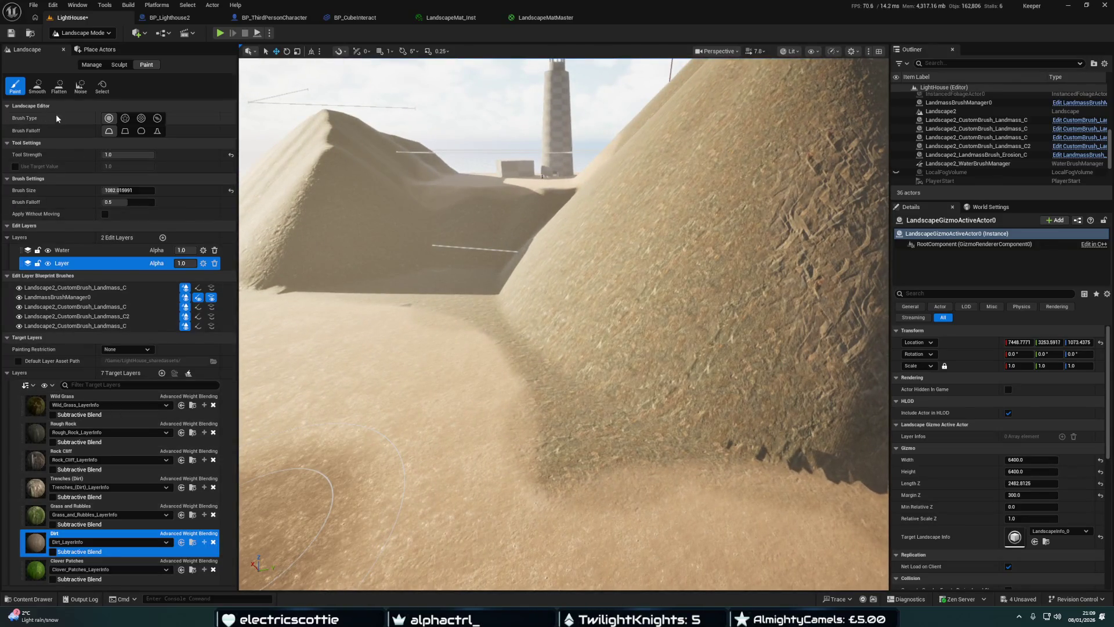
Paint Dirt along the dune base, cut brush falloff to 0.0792, and make Rough Rock subtractive
{"action": "mouse_move", "coordinate": [516, 499]}
{"action": "left_mouse_down"}
{"action": "mouse_move", "coordinate": [587, 483]}
{"action": "mouse_move", "coordinate": [652, 496]}
{"action": "left_mouse_up"}
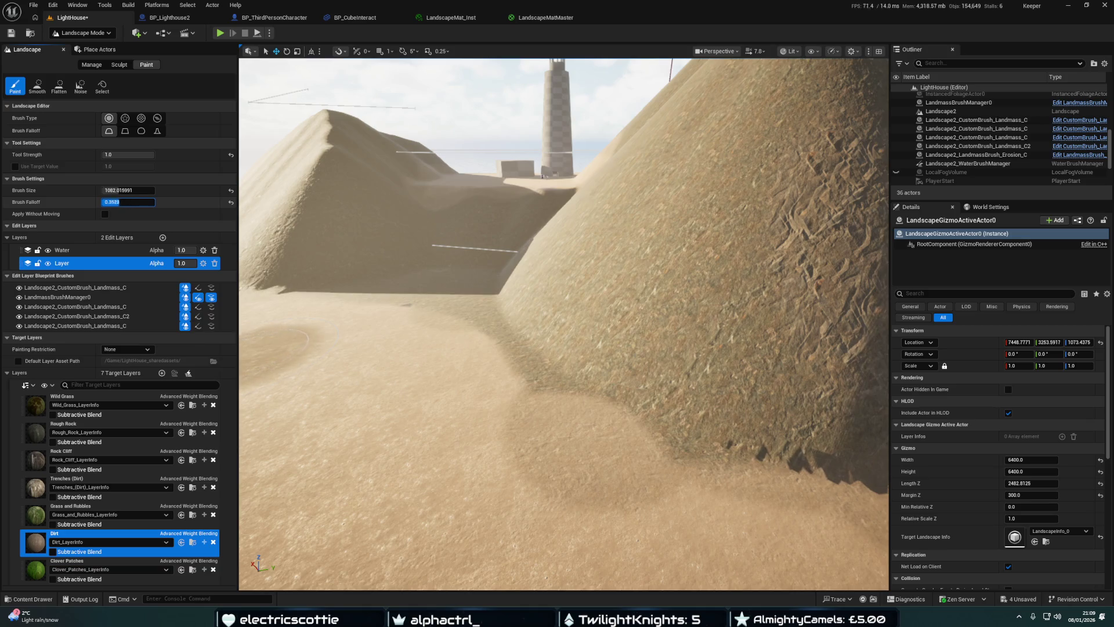
{"action": "left_click_drag", "start_coordinate": [113, 201], "coordinate": [108, 202]}
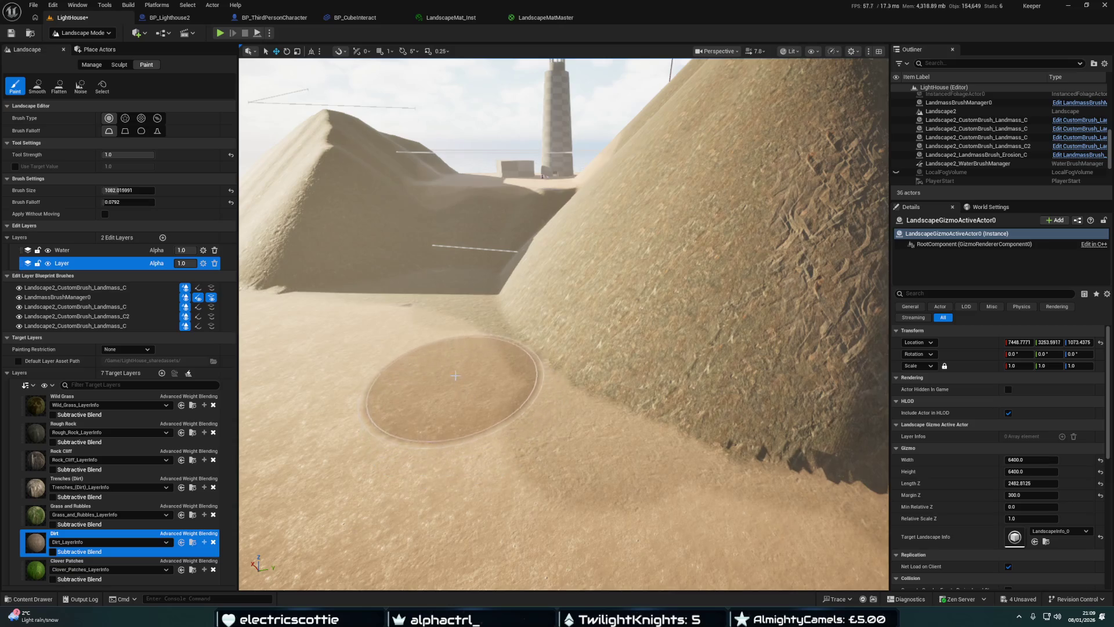
{"action": "mouse_move", "coordinate": [456, 376]}
{"action": "left_mouse_down"}
{"action": "mouse_move", "coordinate": [456, 348]}
{"action": "mouse_move", "coordinate": [430, 348]}
{"action": "mouse_move", "coordinate": [464, 325]}
{"action": "mouse_move", "coordinate": [464, 366]}
{"action": "left_mouse_up"}
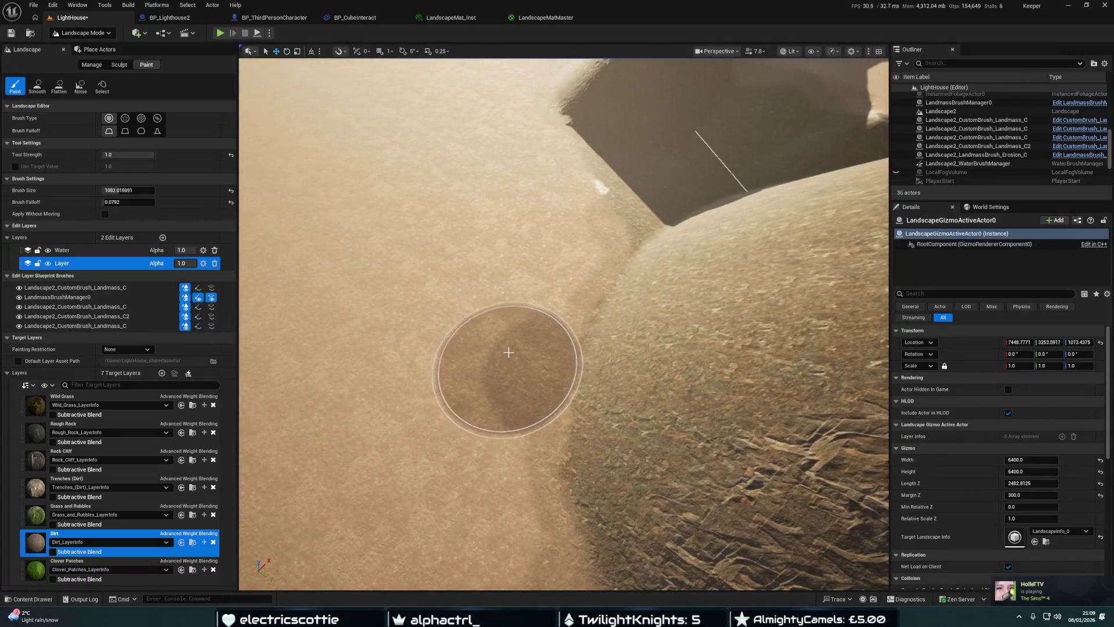
{"action": "mouse_move", "coordinate": [495, 330]}
{"action": "left_mouse_down"}
{"action": "mouse_move", "coordinate": [470, 317]}
{"action": "mouse_move", "coordinate": [493, 320]}
{"action": "left_mouse_up"}
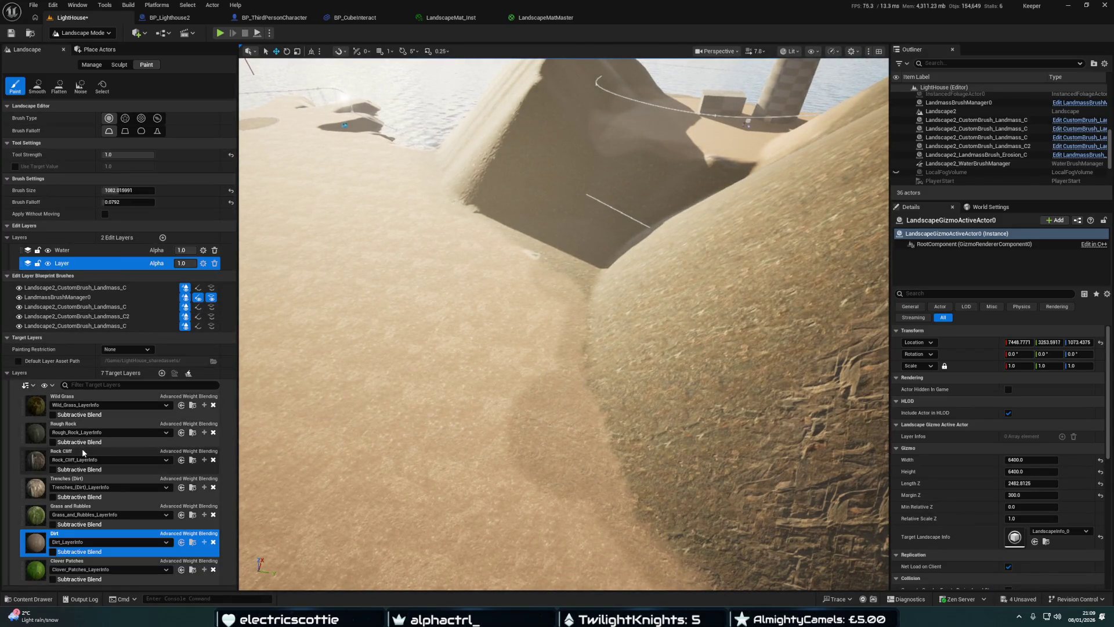
{"action": "left_click", "coordinate": [90, 429]}
{"action": "left_click", "coordinate": [53, 442]}
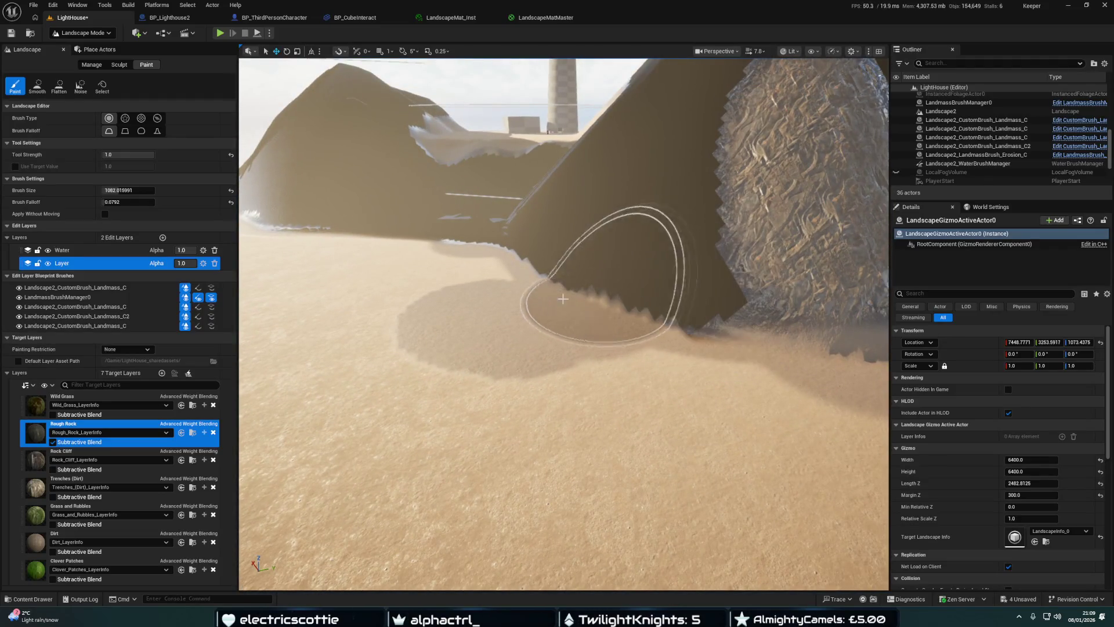
Paint a Rough Rock stroke from cliff to sand, reselect Dirt, and untick Rough Rock's Subtractive Blend
{"action": "mouse_move", "coordinate": [634, 261]}
{"action": "left_mouse_down"}
{"action": "mouse_move", "coordinate": [443, 324]}
{"action": "mouse_move", "coordinate": [497, 371]}
{"action": "mouse_move", "coordinate": [633, 444]}
{"action": "left_mouse_up"}
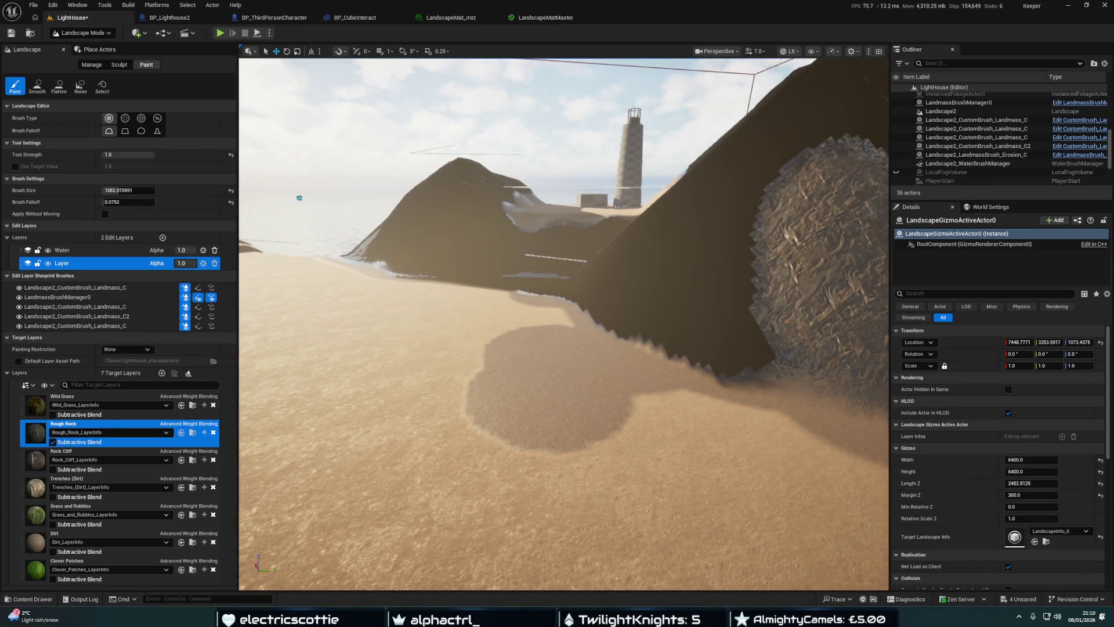
{"action": "left_click", "coordinate": [574, 392]}
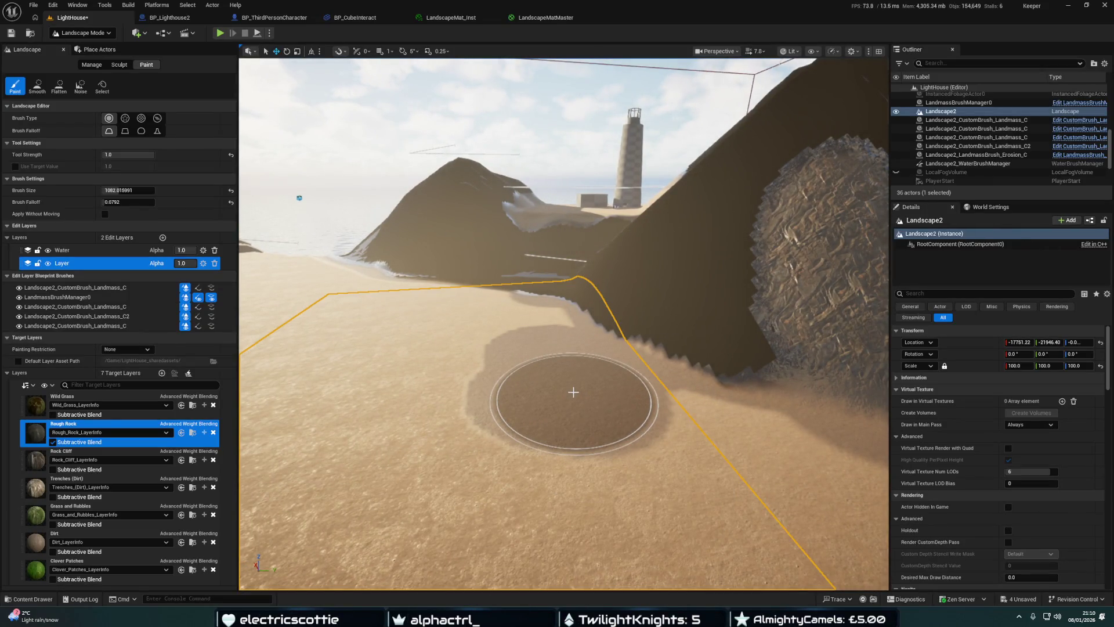
{"action": "left_click", "coordinate": [89, 534]}
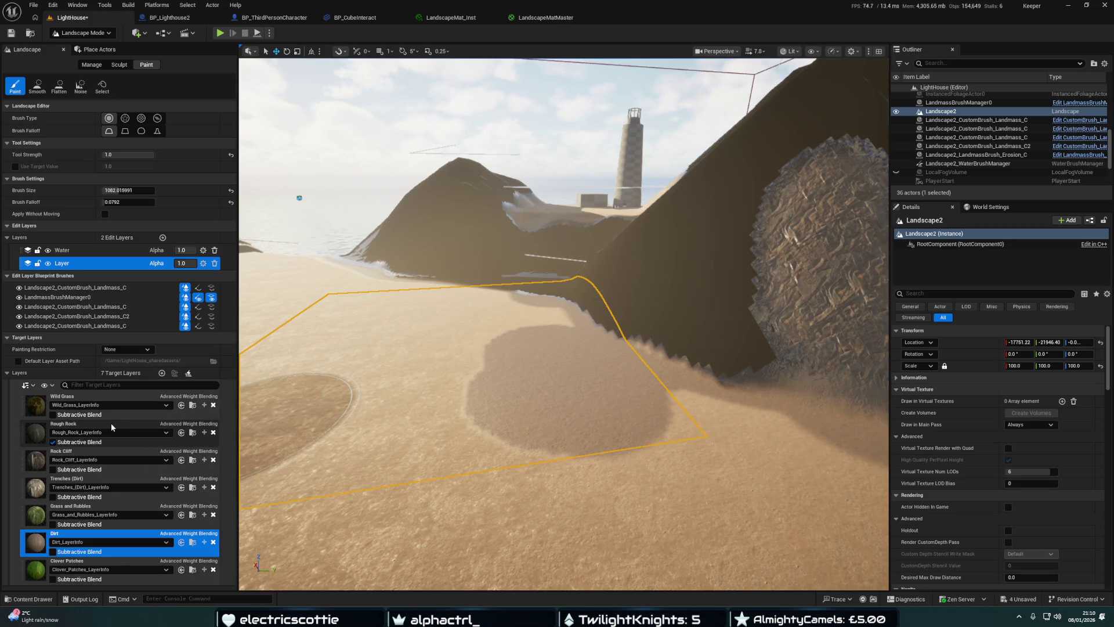
{"action": "left_click", "coordinate": [53, 442]}
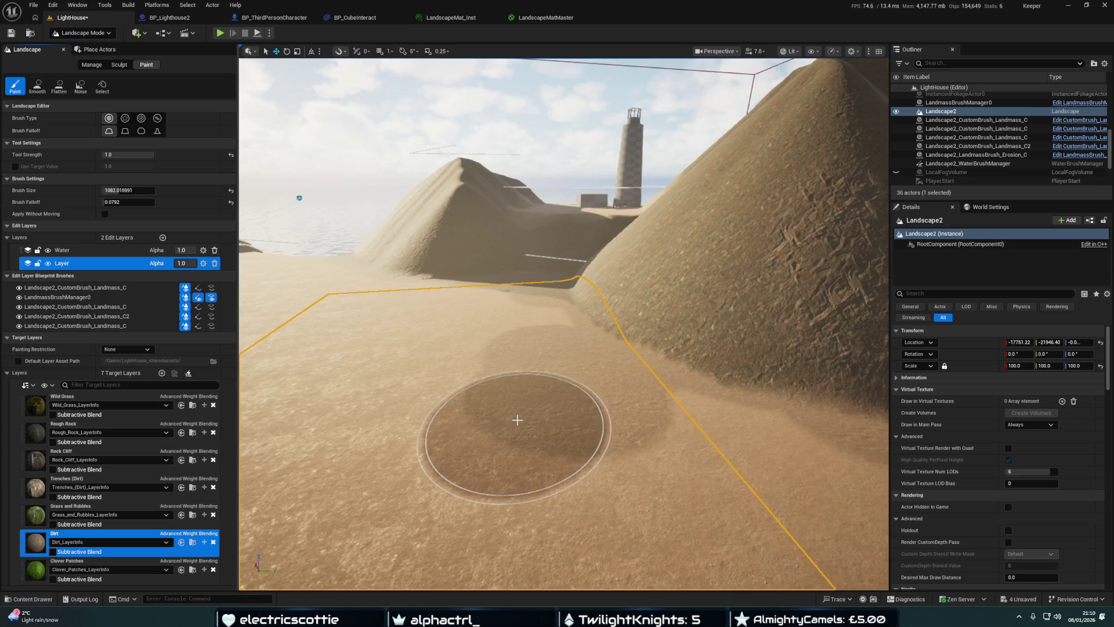
Zoom around to inspect the island, then choose Grass and Rubbles as the paint layer
{"action": "scroll", "coordinate": [526, 374], "scroll_direction": "up", "scroll_amount": 10}
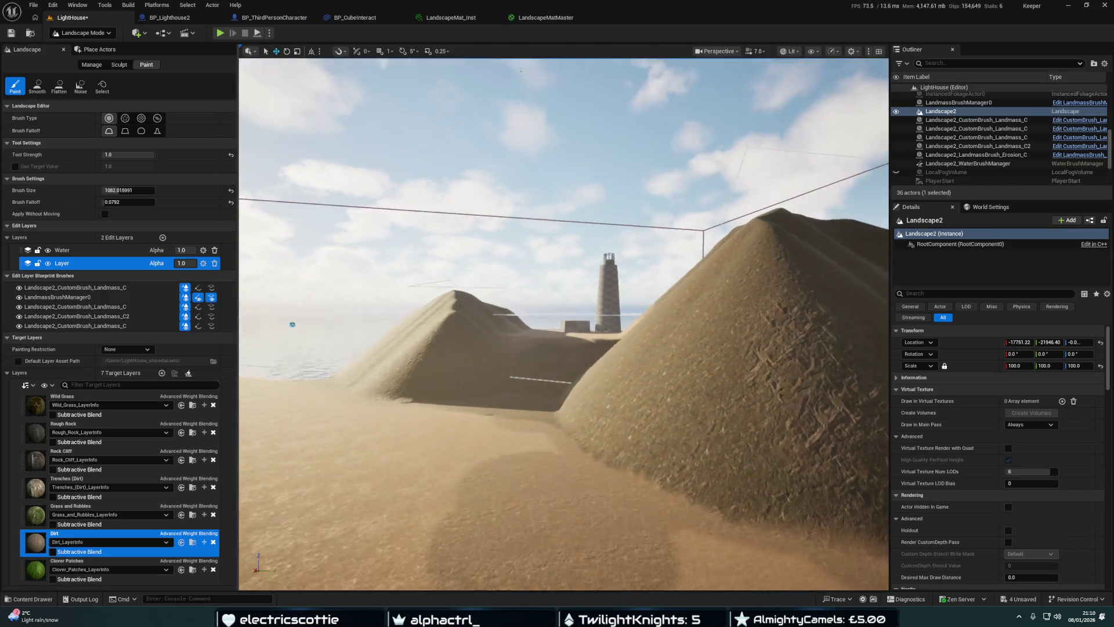
{"action": "scroll", "coordinate": [535, 386], "scroll_direction": "down", "scroll_amount": 10}
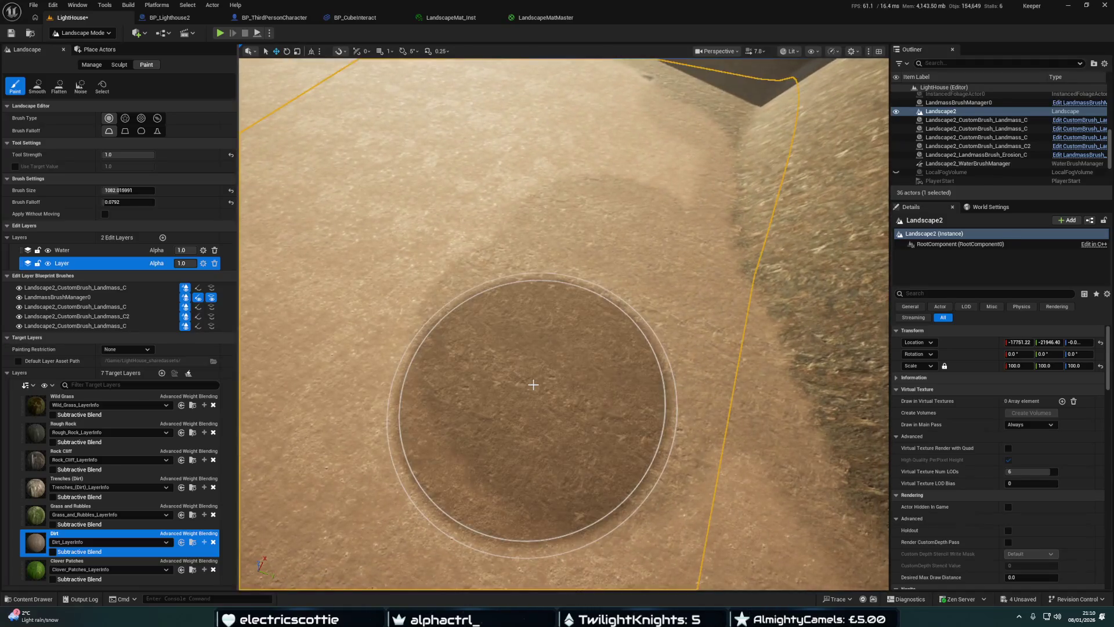
{"action": "scroll", "coordinate": [554, 329], "scroll_direction": "down", "scroll_amount": 10}
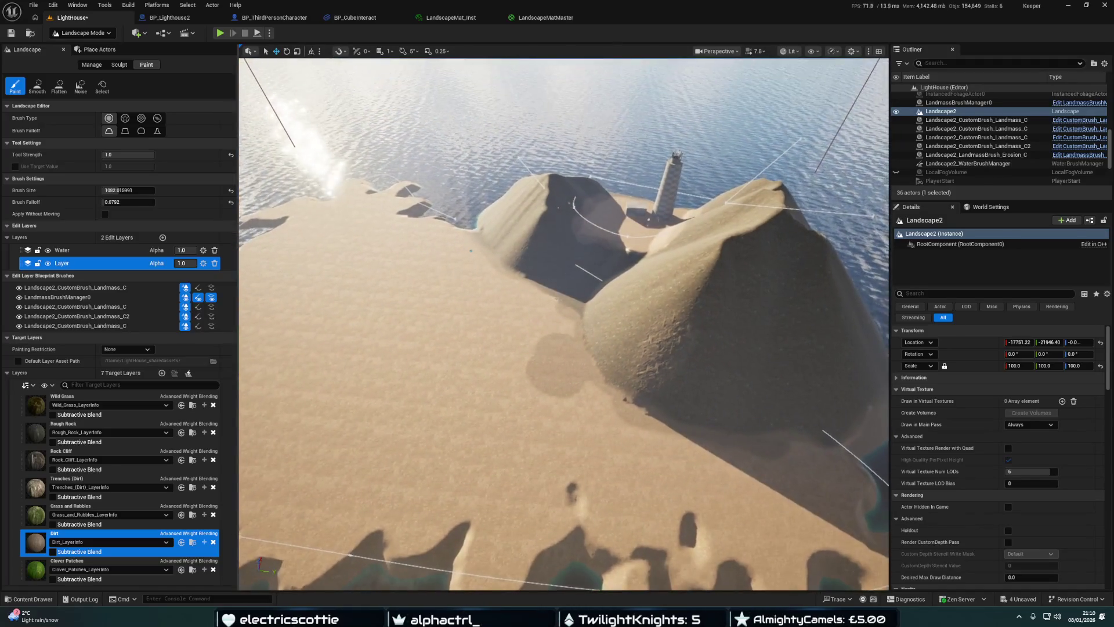
{"action": "scroll", "coordinate": [563, 325], "scroll_direction": "up", "scroll_amount": 10}
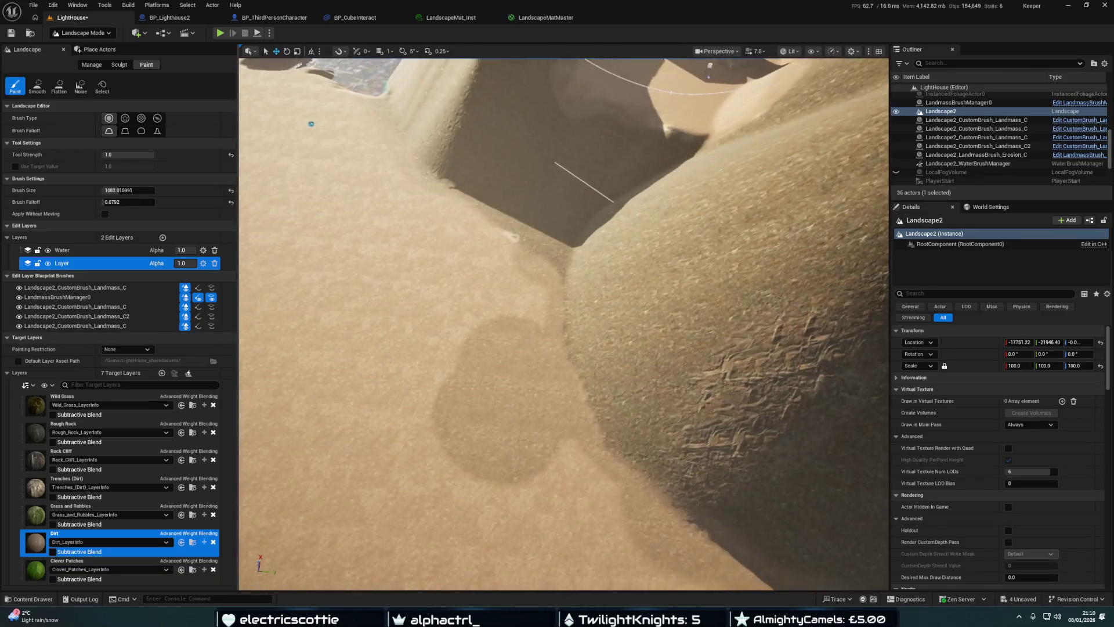
{"action": "scroll", "coordinate": [509, 378], "scroll_direction": "up", "scroll_amount": 5}
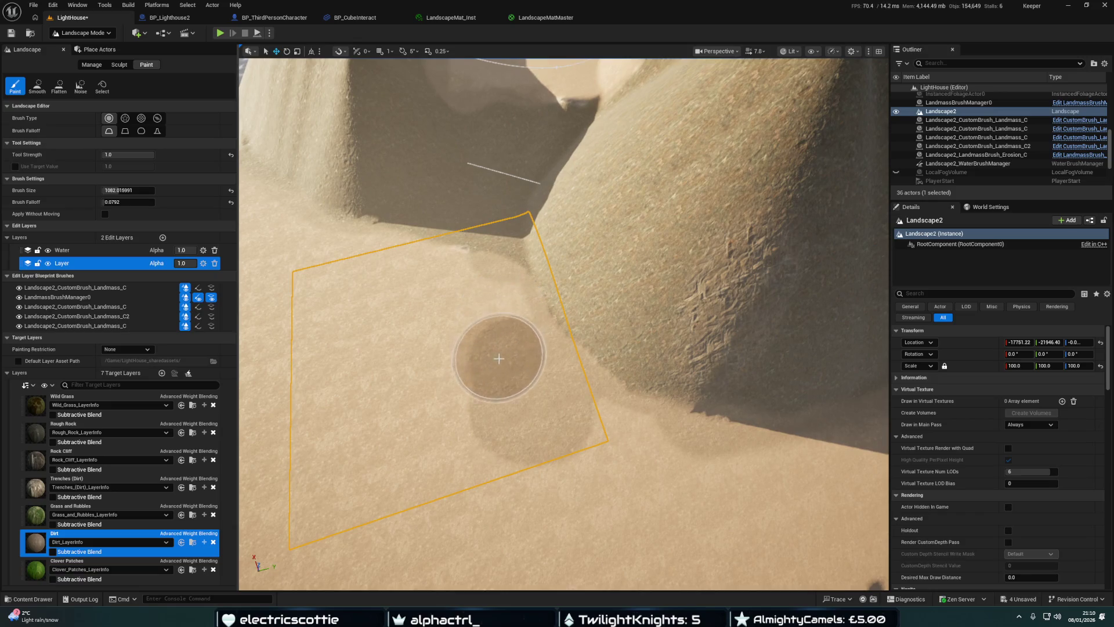
{"action": "scroll", "coordinate": [503, 430], "scroll_direction": "down", "scroll_amount": 8}
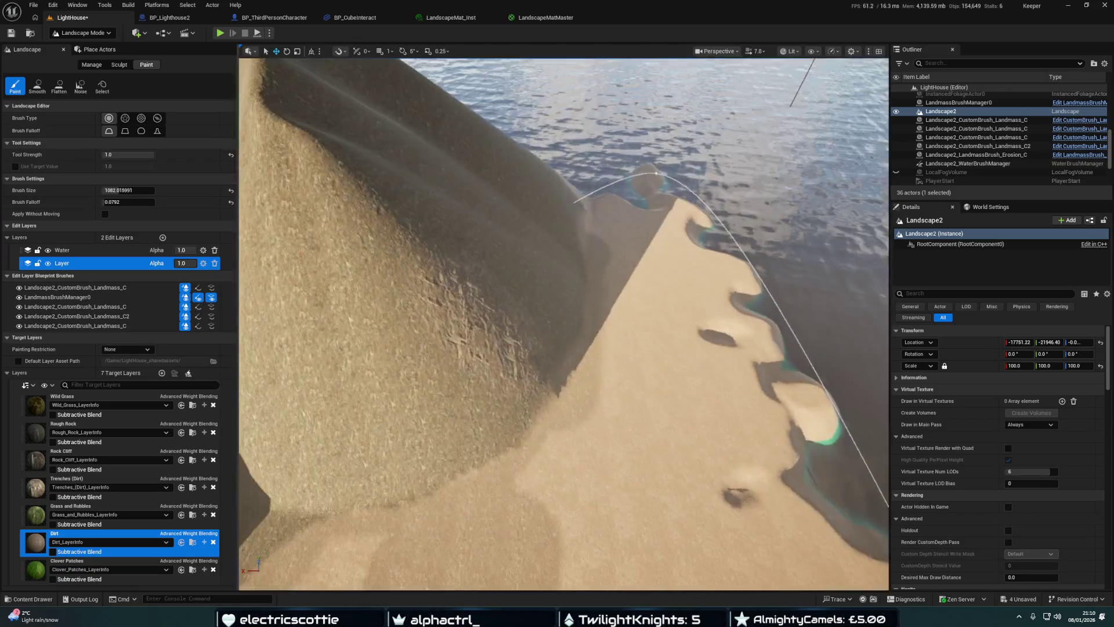
{"action": "scroll", "coordinate": [503, 430], "scroll_direction": "up", "scroll_amount": 8}
{"action": "scroll", "coordinate": [580, 359], "scroll_direction": "down", "scroll_amount": 8}
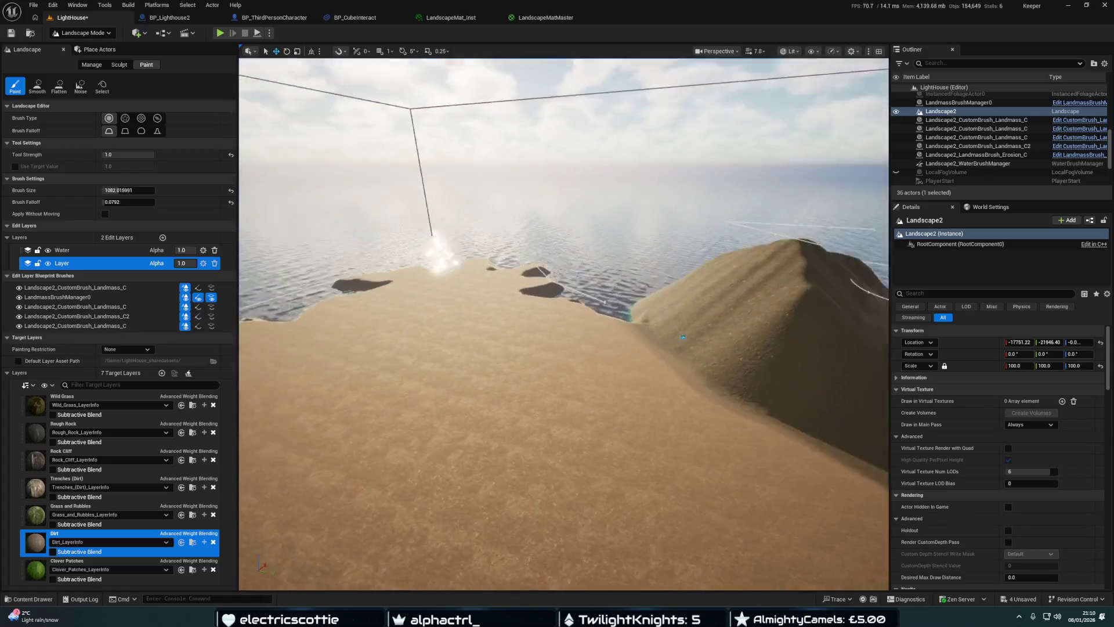
{"action": "scroll", "coordinate": [580, 359], "scroll_direction": "down", "scroll_amount": 5}
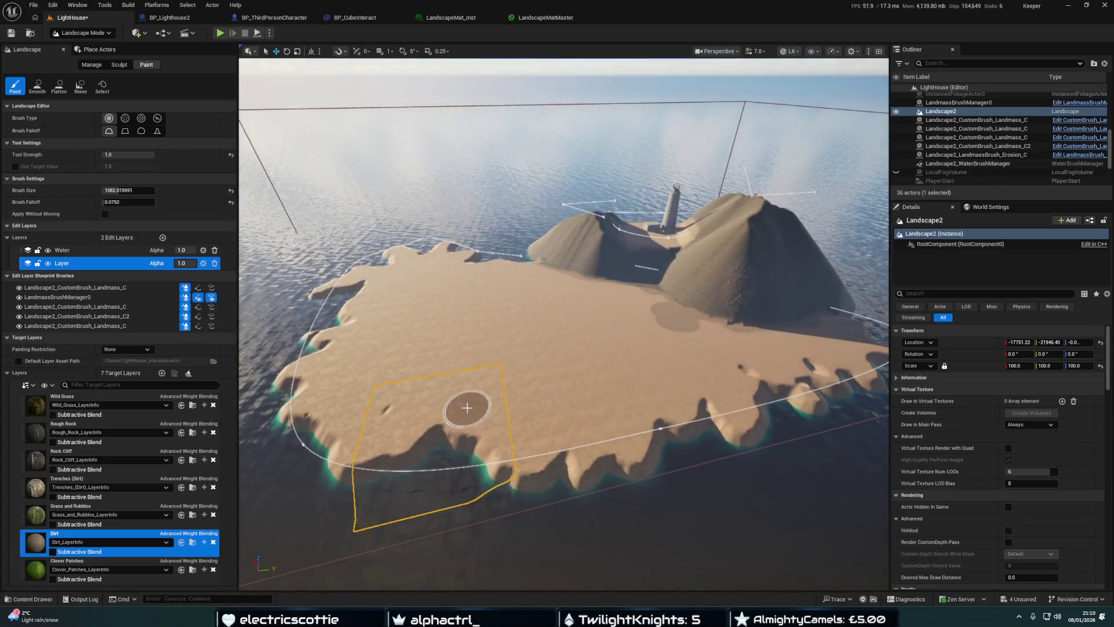
{"action": "left_click", "coordinate": [109, 506]}
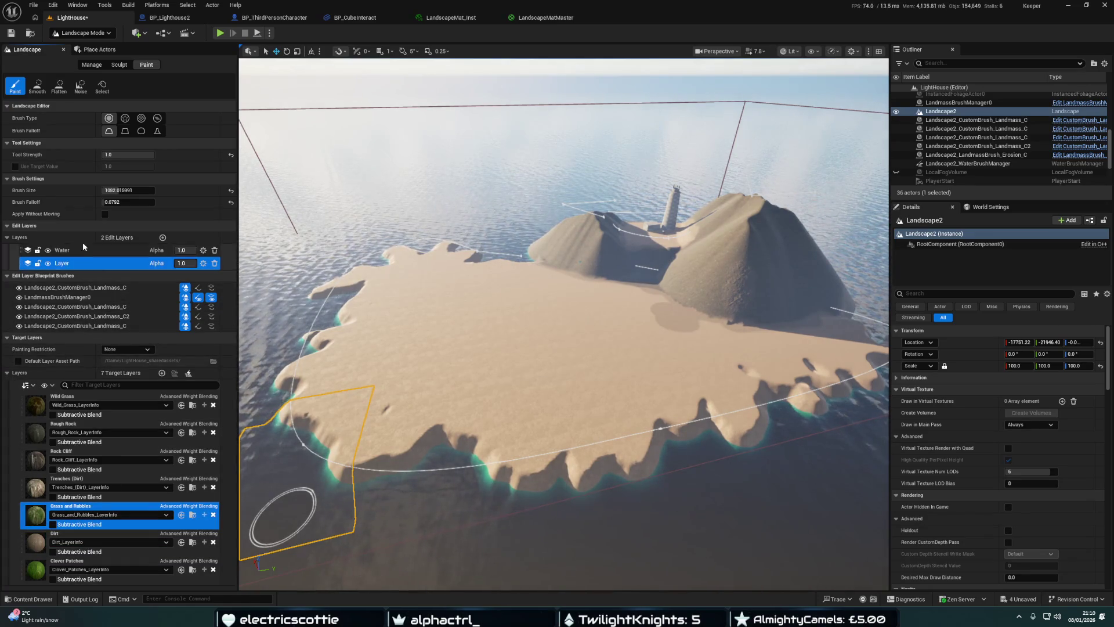
Soften brush falloff to 0.4888 and paint a Grass and Rubbles patch on the sand
{"action": "scroll", "coordinate": [428, 332], "scroll_direction": "up", "scroll_amount": 6}
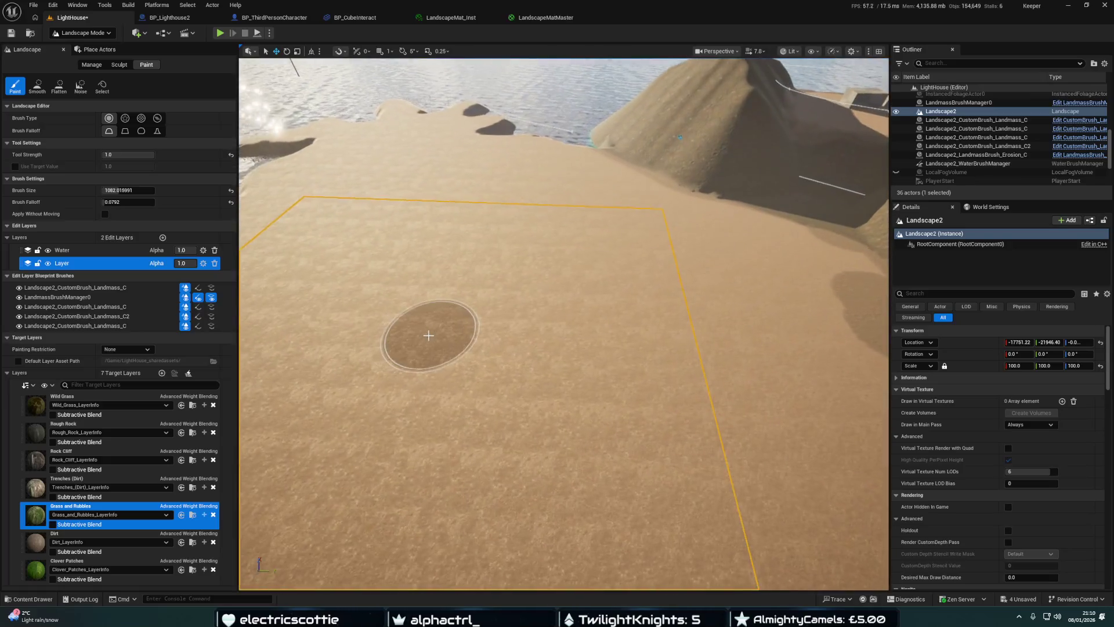
{"action": "scroll", "coordinate": [428, 335], "scroll_direction": "up", "scroll_amount": 3}
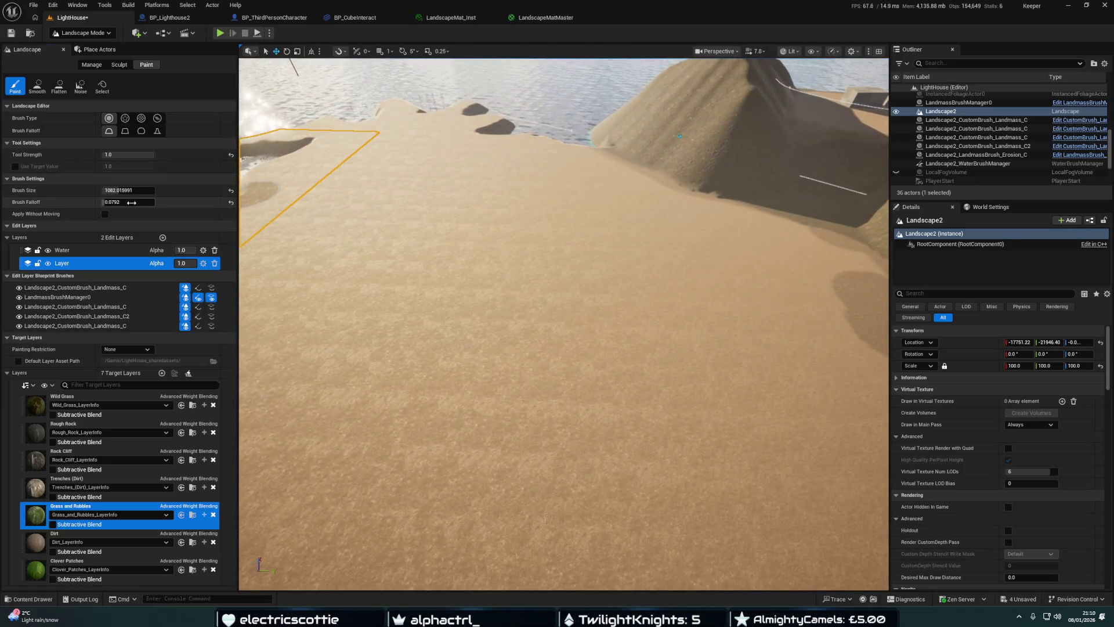
{"action": "scroll", "coordinate": [458, 355], "scroll_direction": "down", "scroll_amount": 4}
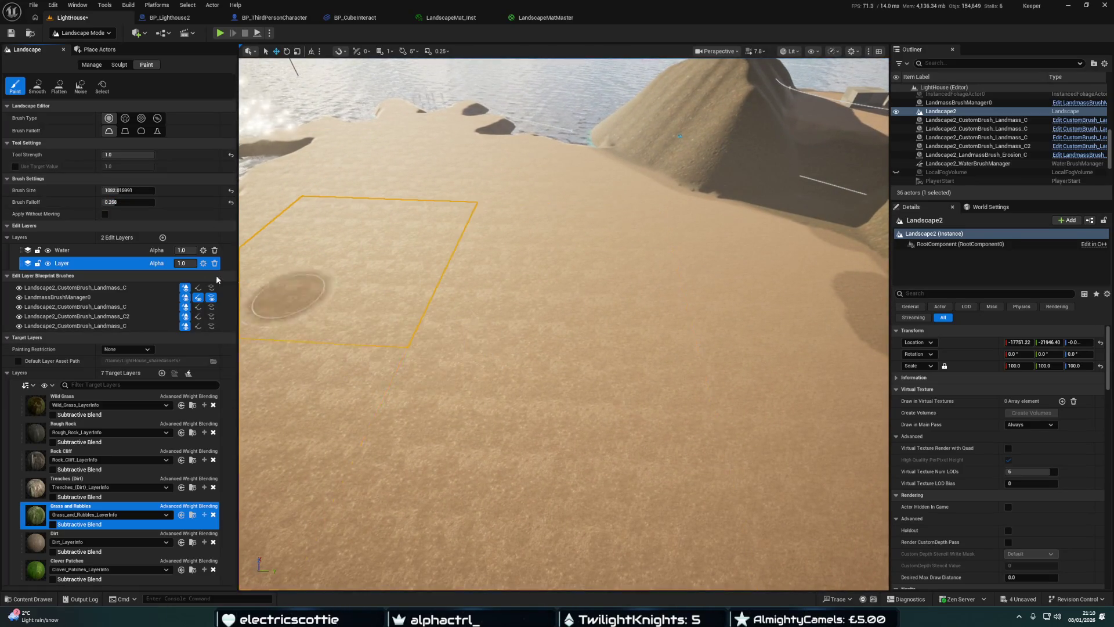
{"action": "left_click_drag", "start_coordinate": [128, 202], "coordinate": [126, 202]}
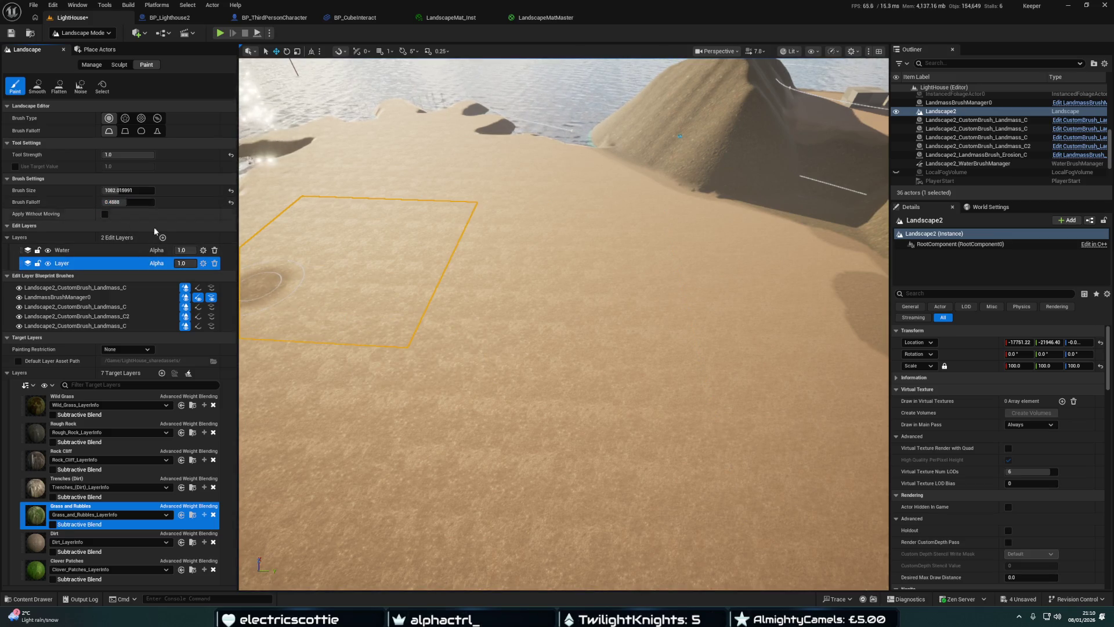
{"action": "left_click_drag", "start_coordinate": [423, 331], "coordinate": [495, 437]}
{"action": "scroll", "coordinate": [495, 437], "scroll_direction": "up", "scroll_amount": 3}
{"action": "scroll", "coordinate": [563, 324], "scroll_direction": "down", "scroll_amount": 5}
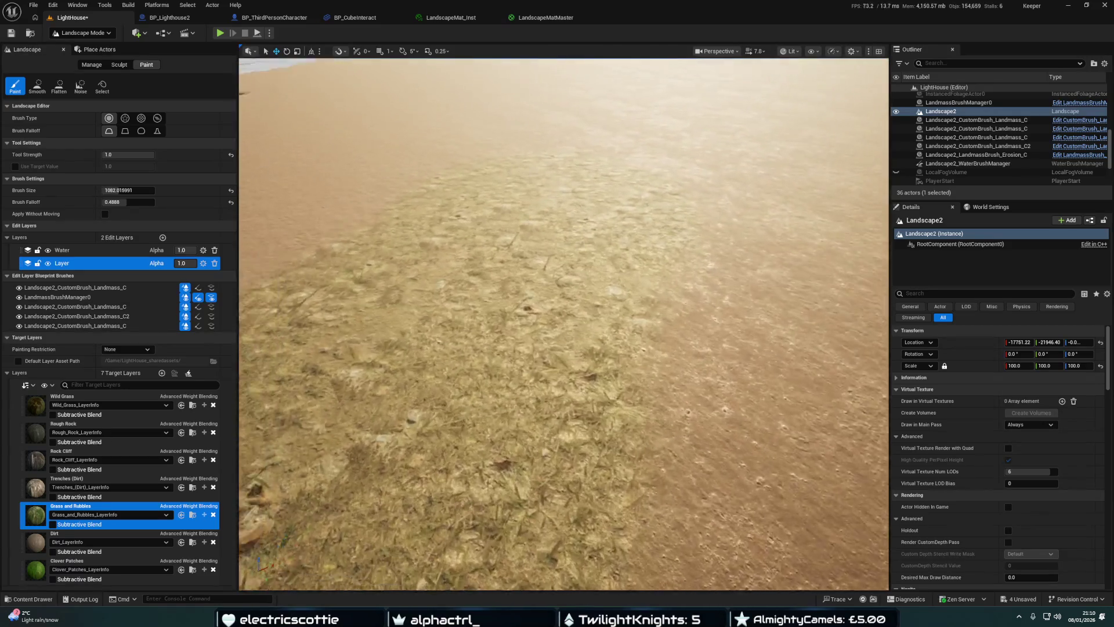
{"action": "scroll", "coordinate": [563, 324], "scroll_direction": "down", "scroll_amount": 5}
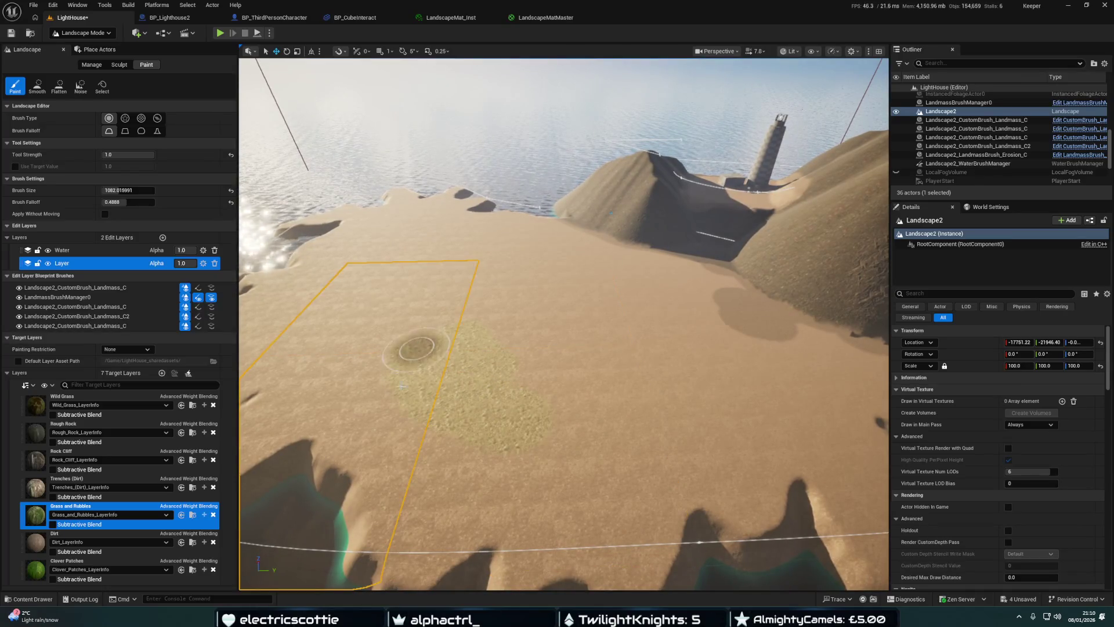
{"action": "mouse_move", "coordinate": [472, 443]}
{"action": "left_mouse_down"}
{"action": "mouse_move", "coordinate": [583, 410]}
{"action": "mouse_move", "coordinate": [545, 423]}
{"action": "mouse_move", "coordinate": [504, 373]}
{"action": "left_mouse_up"}
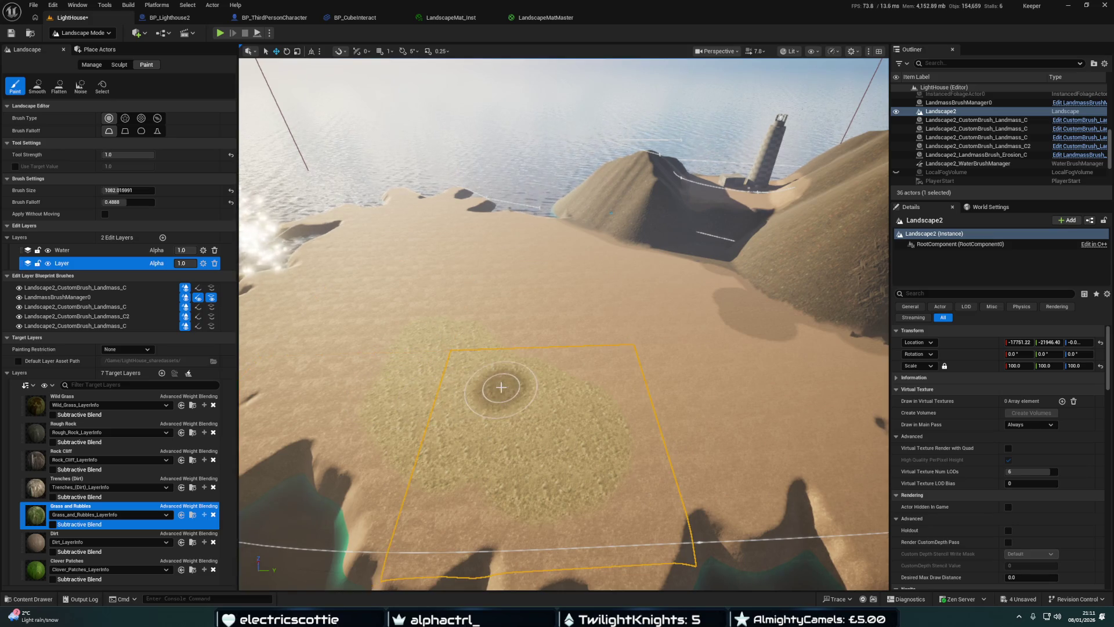
Paint more Grass and Rubbles patches across the sand near the shore
{"action": "scroll", "coordinate": [410, 367], "scroll_direction": "up", "scroll_amount": 10}
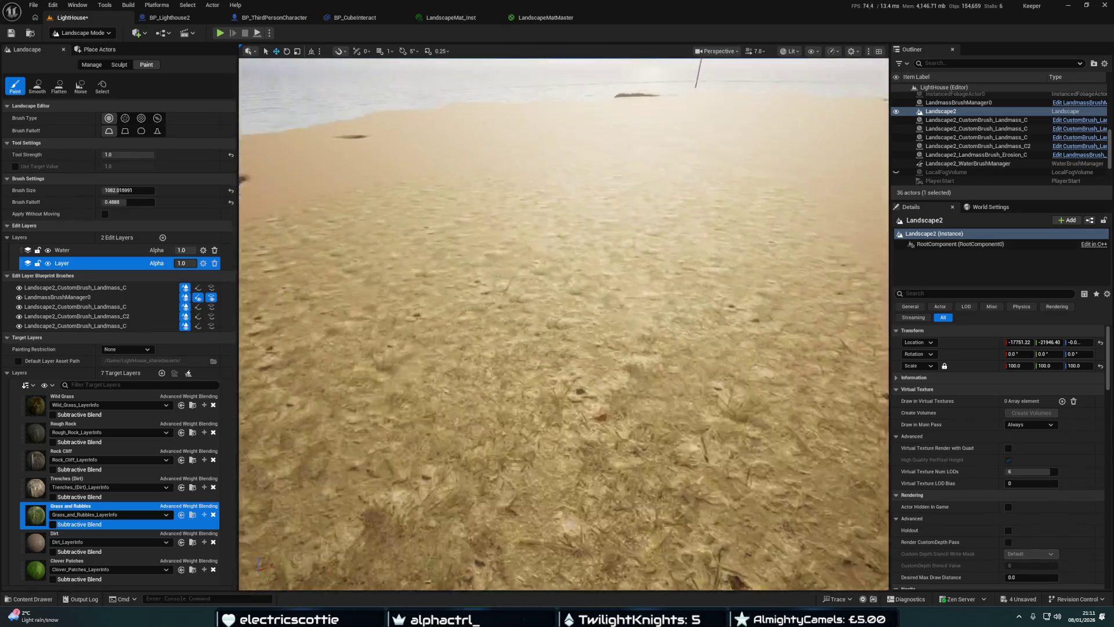
{"action": "scroll", "coordinate": [563, 325], "scroll_direction": "down", "scroll_amount": 10}
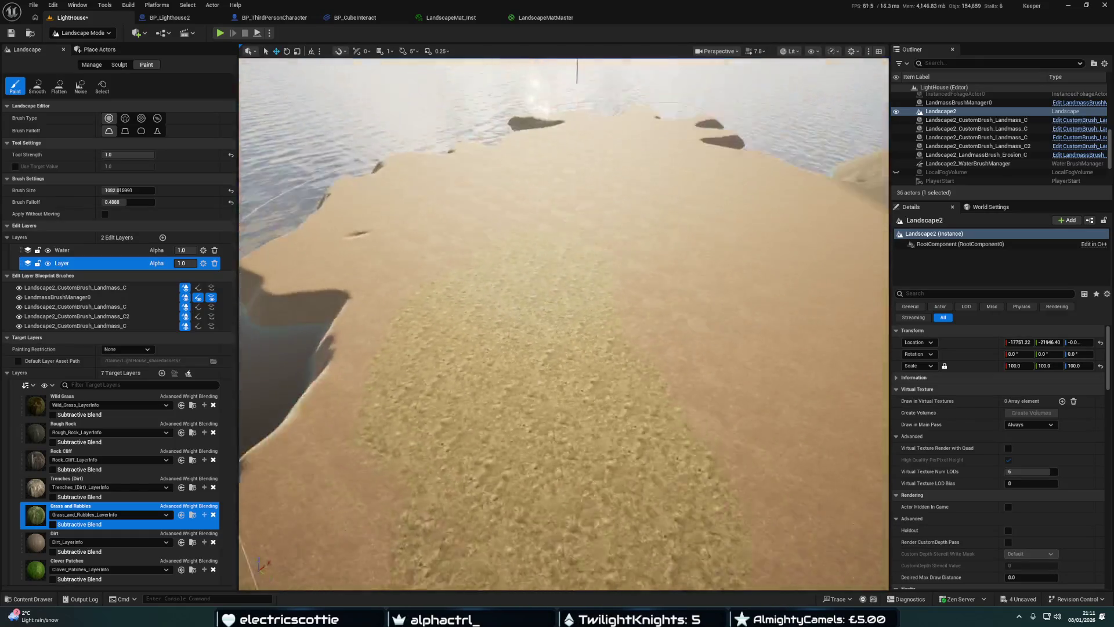
{"action": "scroll", "coordinate": [524, 403], "scroll_direction": "down", "scroll_amount": 5}
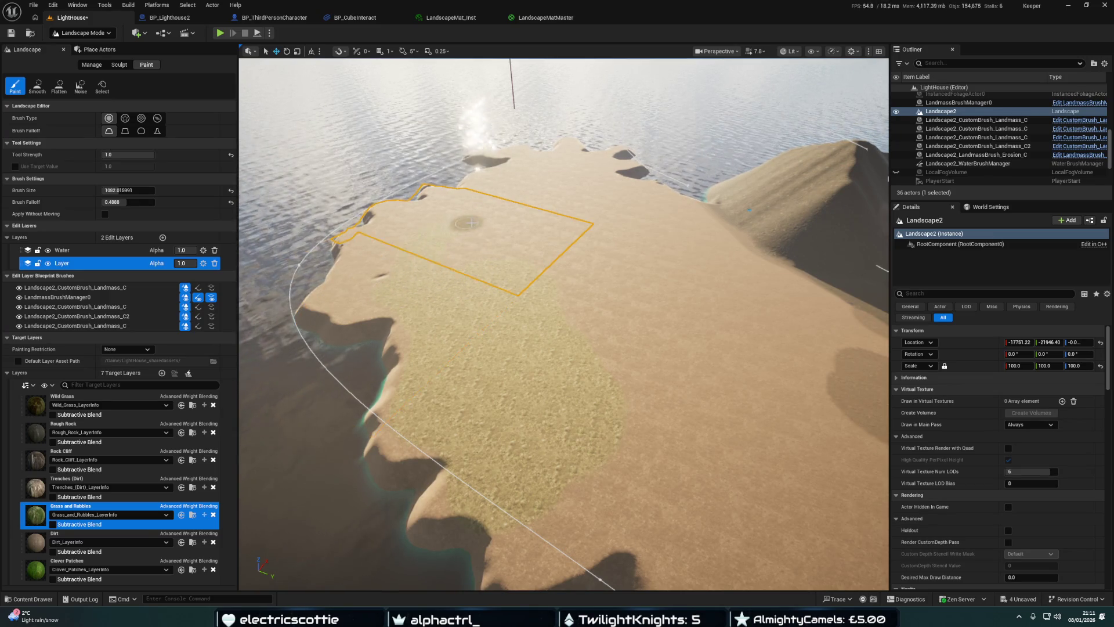
{"action": "mouse_move", "coordinate": [539, 314]}
{"action": "left_mouse_down"}
{"action": "mouse_move", "coordinate": [671, 336]}
{"action": "mouse_move", "coordinate": [723, 405]}
{"action": "mouse_move", "coordinate": [639, 455]}
{"action": "mouse_move", "coordinate": [582, 417]}
{"action": "mouse_move", "coordinate": [551, 423]}
{"action": "mouse_move", "coordinate": [563, 398]}
{"action": "left_mouse_up"}
{"action": "scroll", "coordinate": [562, 398], "scroll_direction": "up", "scroll_amount": 3}
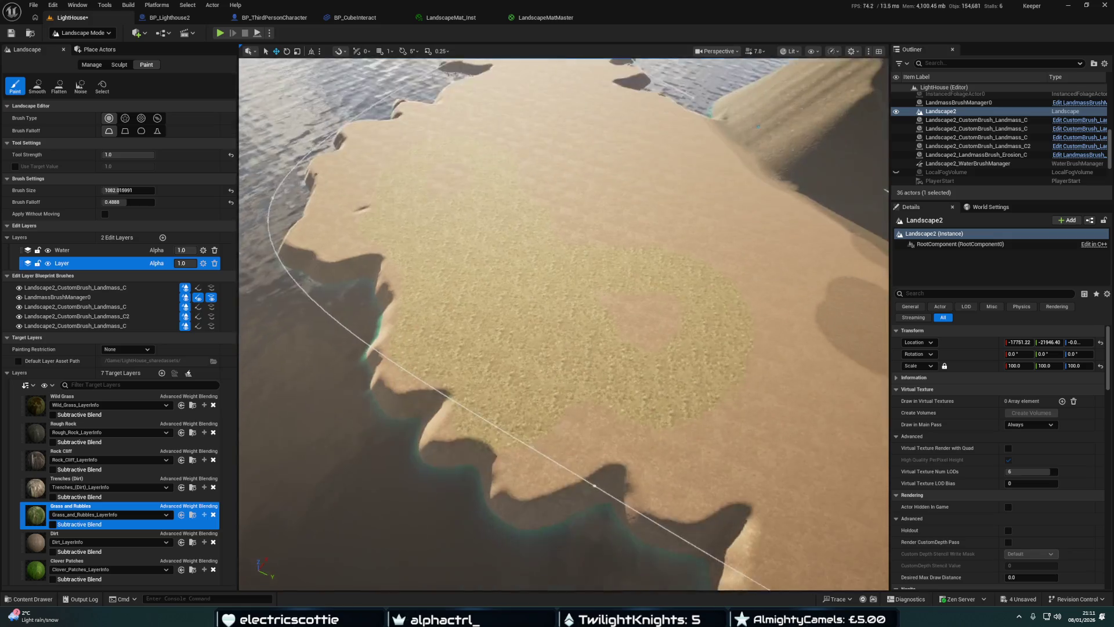
{"action": "scroll", "coordinate": [563, 325], "scroll_direction": "down", "scroll_amount": 3}
{"action": "scroll", "coordinate": [563, 325], "scroll_direction": "up", "scroll_amount": 5}
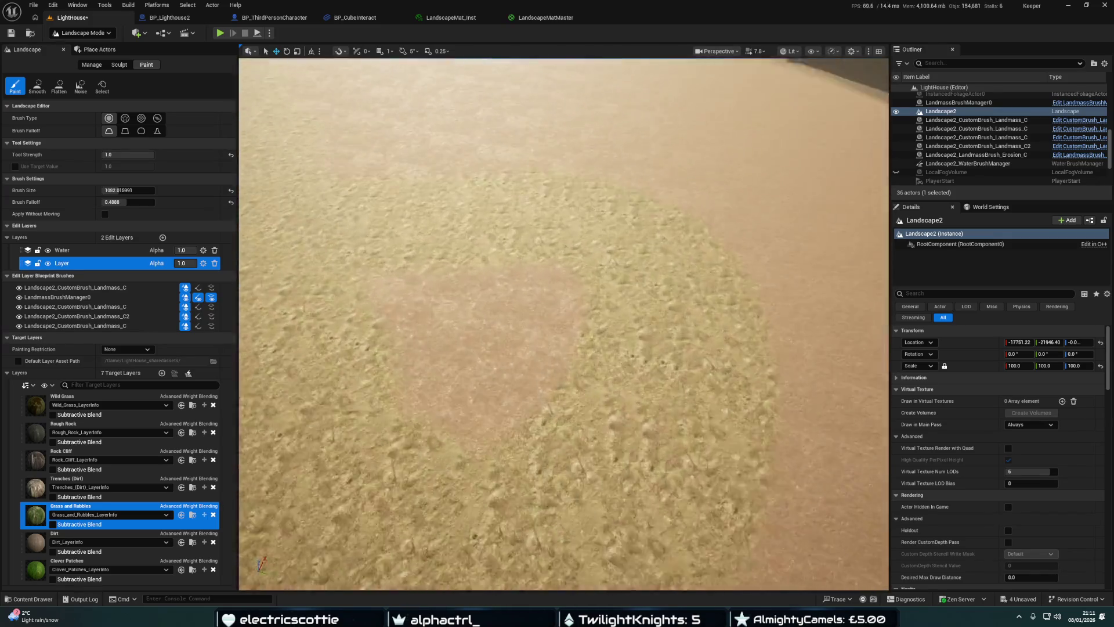
{"action": "scroll", "coordinate": [563, 325], "scroll_direction": "down", "scroll_amount": 5}
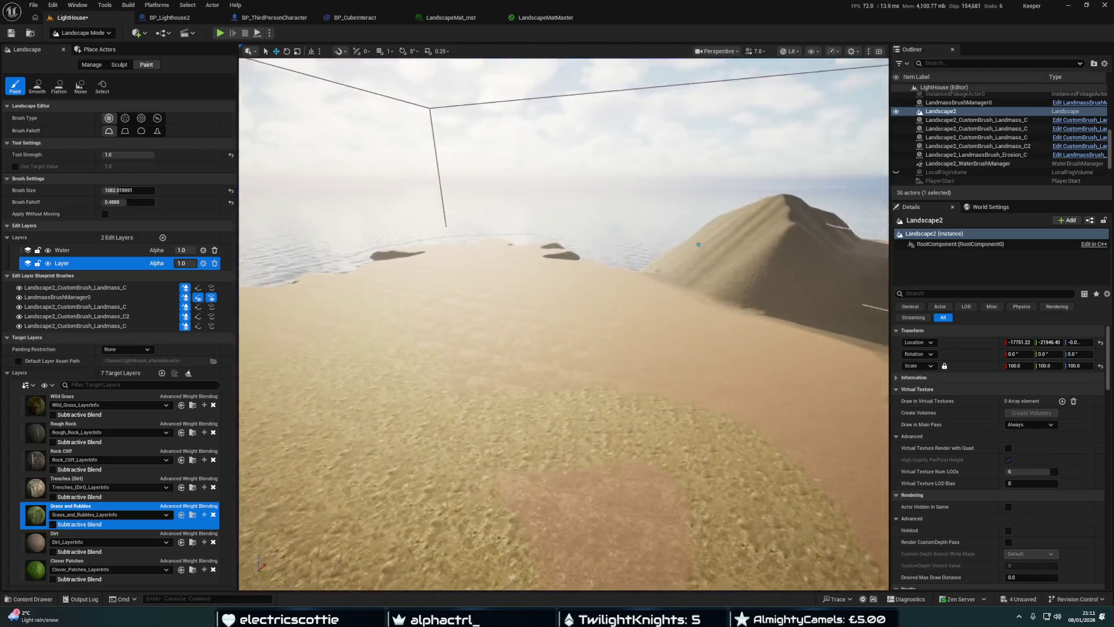
{"action": "scroll", "coordinate": [579, 311], "scroll_direction": "down", "scroll_amount": 3}
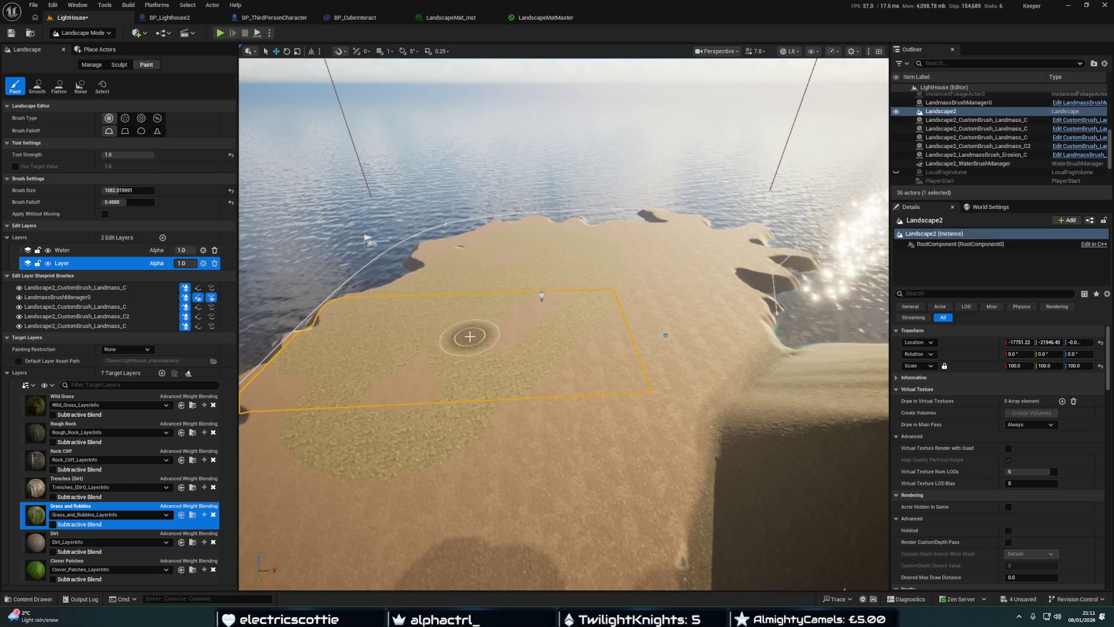
{"action": "scroll", "coordinate": [535, 380], "scroll_direction": "down", "scroll_amount": 3}
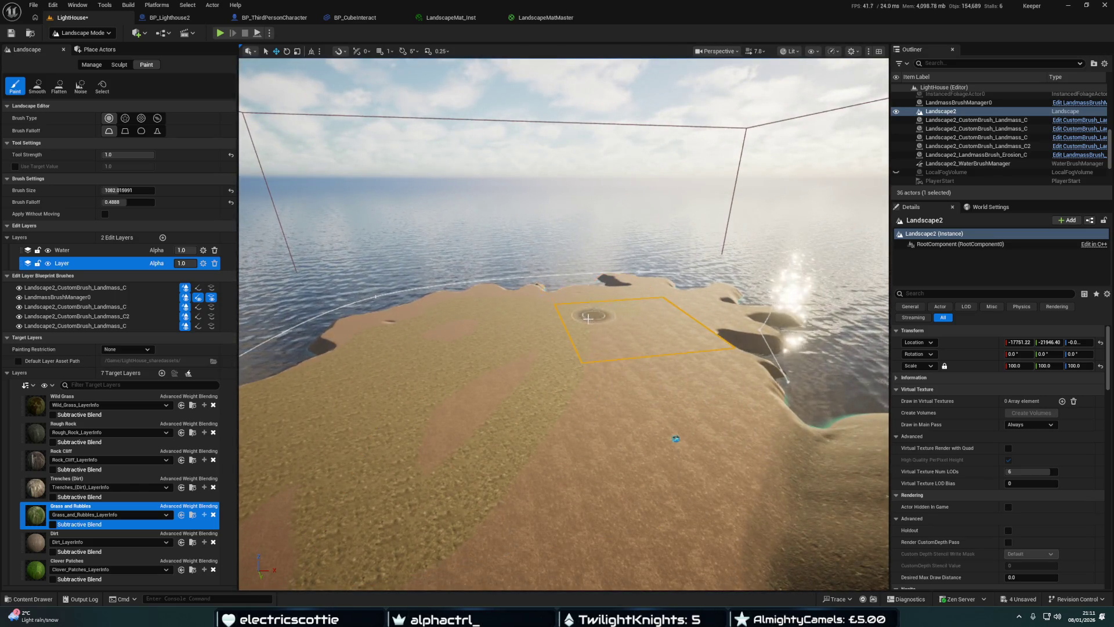
{"action": "mouse_move", "coordinate": [616, 322]}
{"action": "left_mouse_down"}
{"action": "mouse_move", "coordinate": [530, 468]}
{"action": "mouse_move", "coordinate": [586, 447]}
{"action": "mouse_move", "coordinate": [497, 423]}
{"action": "left_mouse_up"}
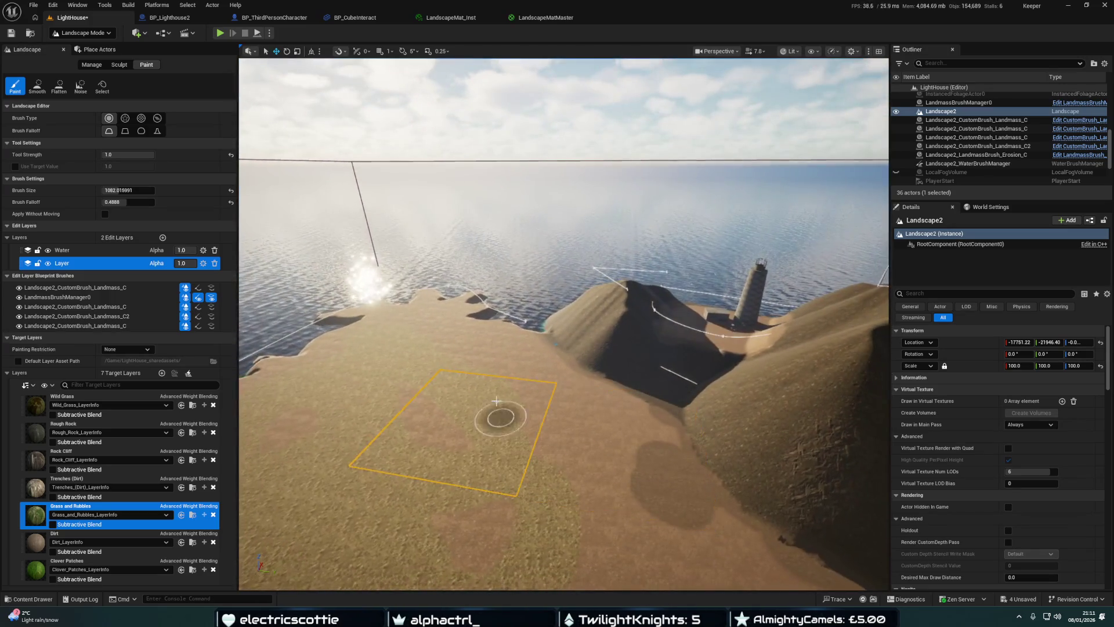
{"action": "mouse_move", "coordinate": [490, 376]}
{"action": "left_mouse_down"}
{"action": "mouse_move", "coordinate": [540, 433]}
{"action": "mouse_move", "coordinate": [567, 441]}
{"action": "mouse_move", "coordinate": [552, 466]}
{"action": "mouse_move", "coordinate": [604, 470]}
{"action": "mouse_move", "coordinate": [527, 428]}
{"action": "mouse_move", "coordinate": [547, 405]}
{"action": "mouse_move", "coordinate": [589, 427]}
{"action": "mouse_move", "coordinate": [578, 463]}
{"action": "mouse_move", "coordinate": [522, 441]}
{"action": "mouse_move", "coordinate": [460, 447]}
{"action": "mouse_move", "coordinate": [528, 380]}
{"action": "mouse_move", "coordinate": [530, 363]}
{"action": "mouse_move", "coordinate": [552, 391]}
{"action": "mouse_move", "coordinate": [528, 413]}
{"action": "mouse_move", "coordinate": [554, 411]}
{"action": "mouse_move", "coordinate": [604, 363]}
{"action": "mouse_move", "coordinate": [577, 391]}
{"action": "mouse_move", "coordinate": [580, 423]}
{"action": "left_mouse_up"}
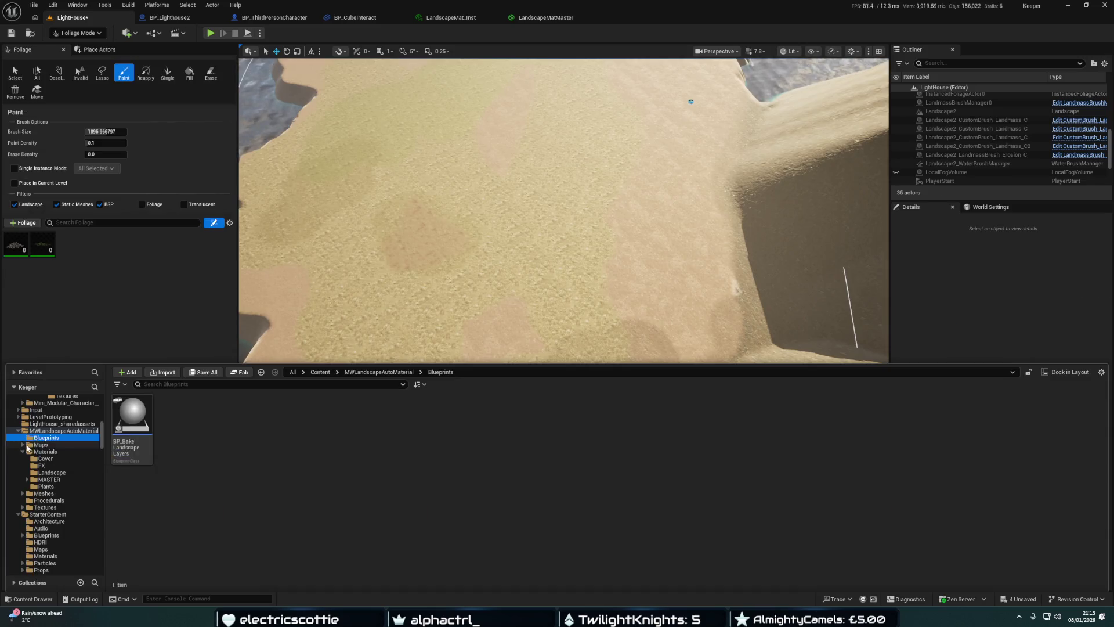
Browse Plants > Procedurals and add the LGT_MWAM_Grass asset to the Foliage list
{"action": "scroll", "coordinate": [42, 469], "scroll_direction": "down", "scroll_amount": 1}
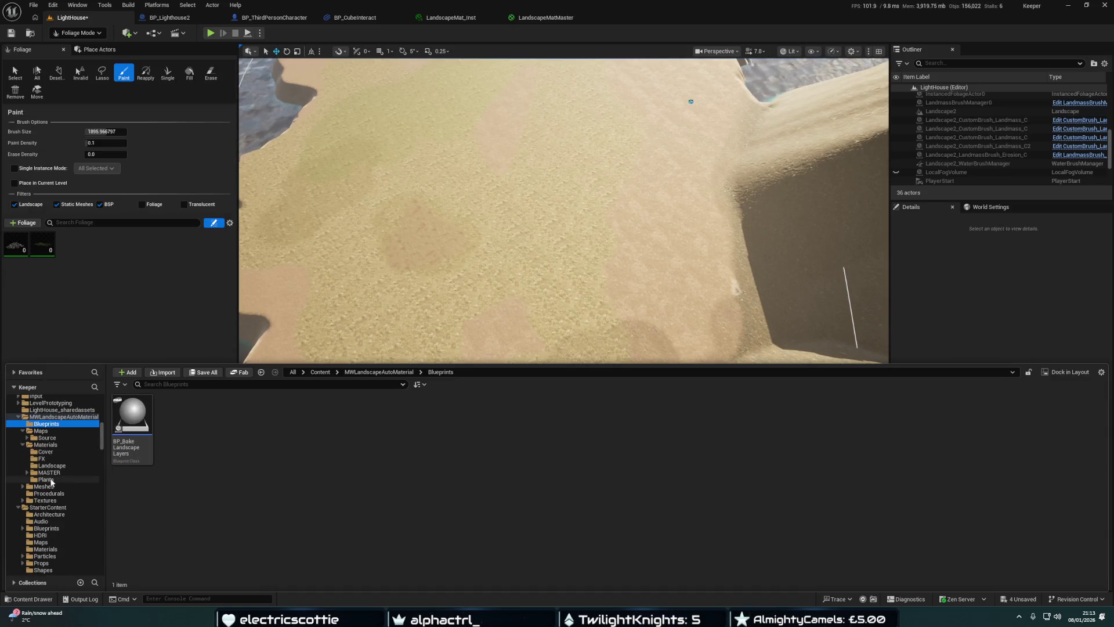
{"action": "left_click", "coordinate": [47, 479]}
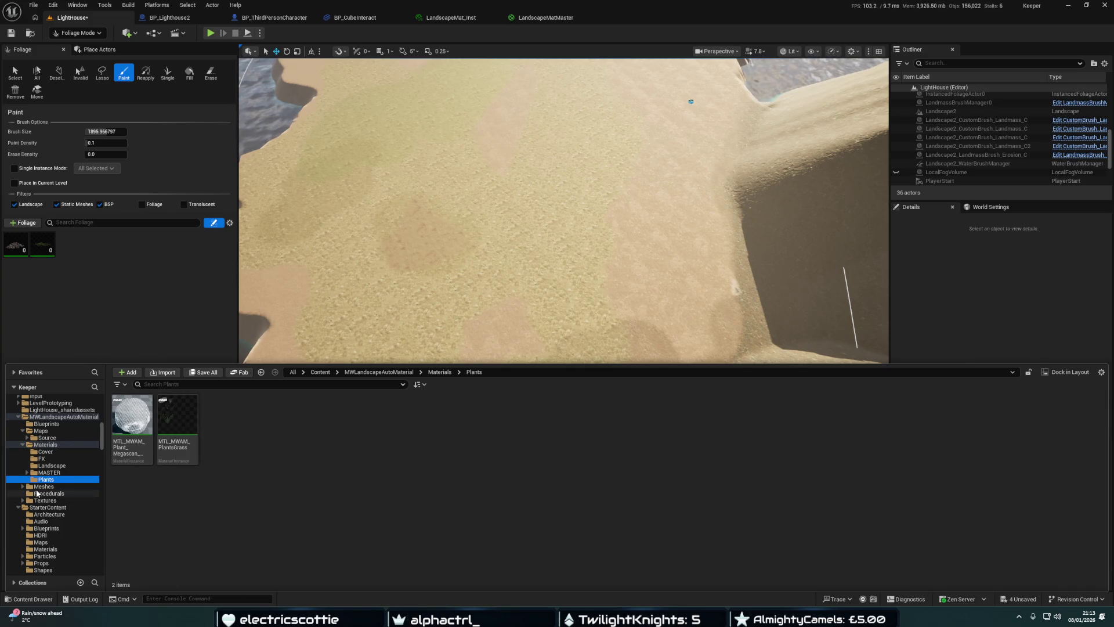
{"action": "left_click", "coordinate": [48, 493]}
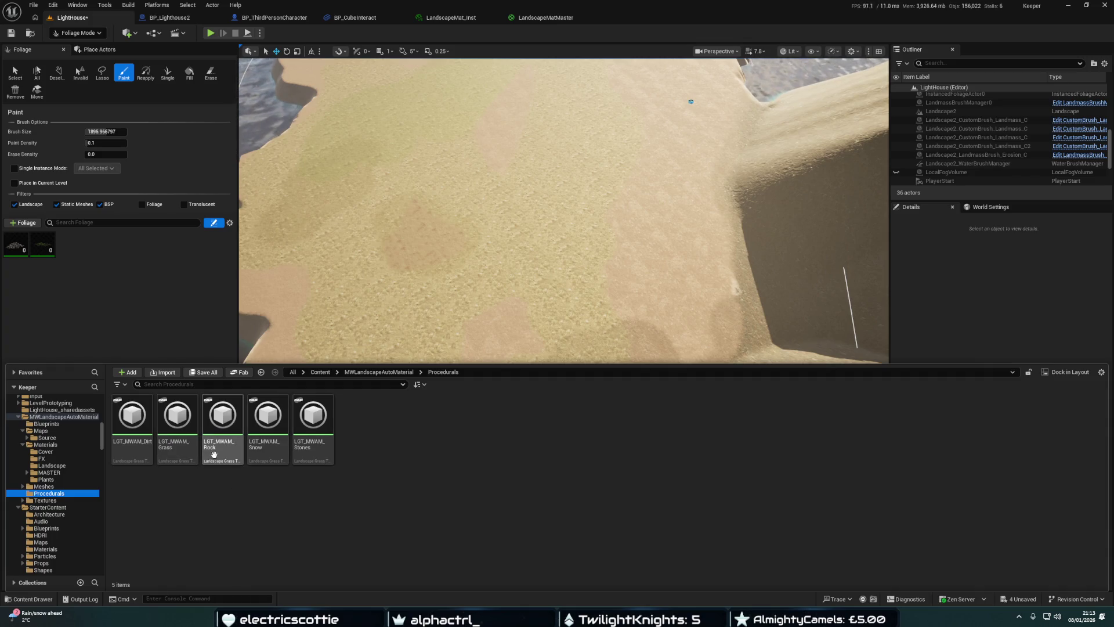
{"action": "left_click_drag", "start_coordinate": [183, 424], "coordinate": [115, 298]}
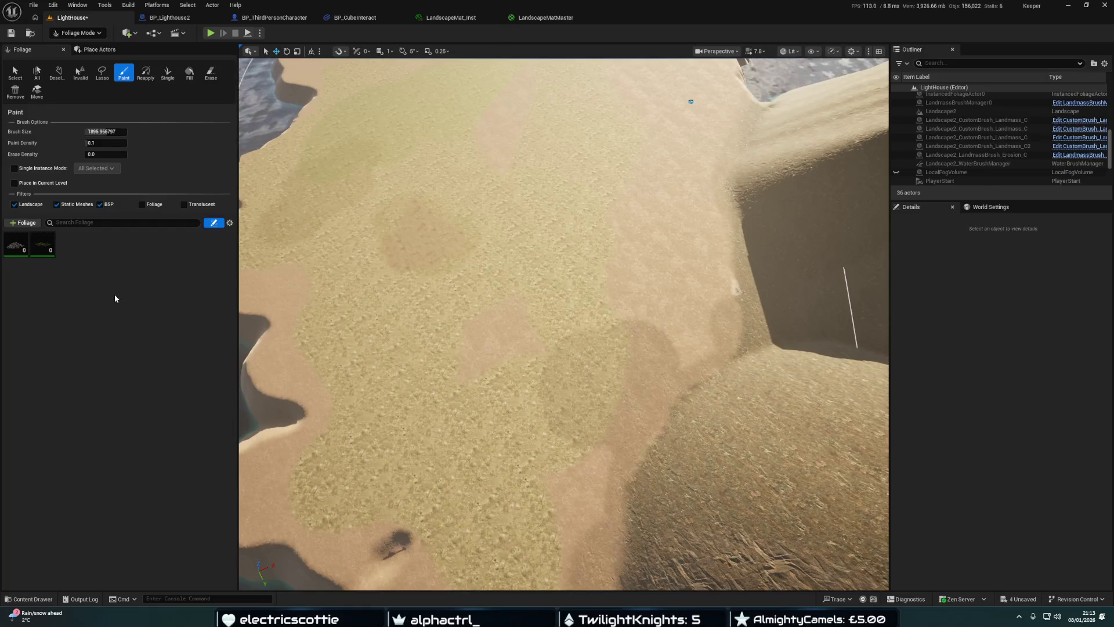
{"action": "key", "text": "ctrl+space"}
{"action": "left_click_drag", "start_coordinate": [167, 414], "coordinate": [63, 246]}
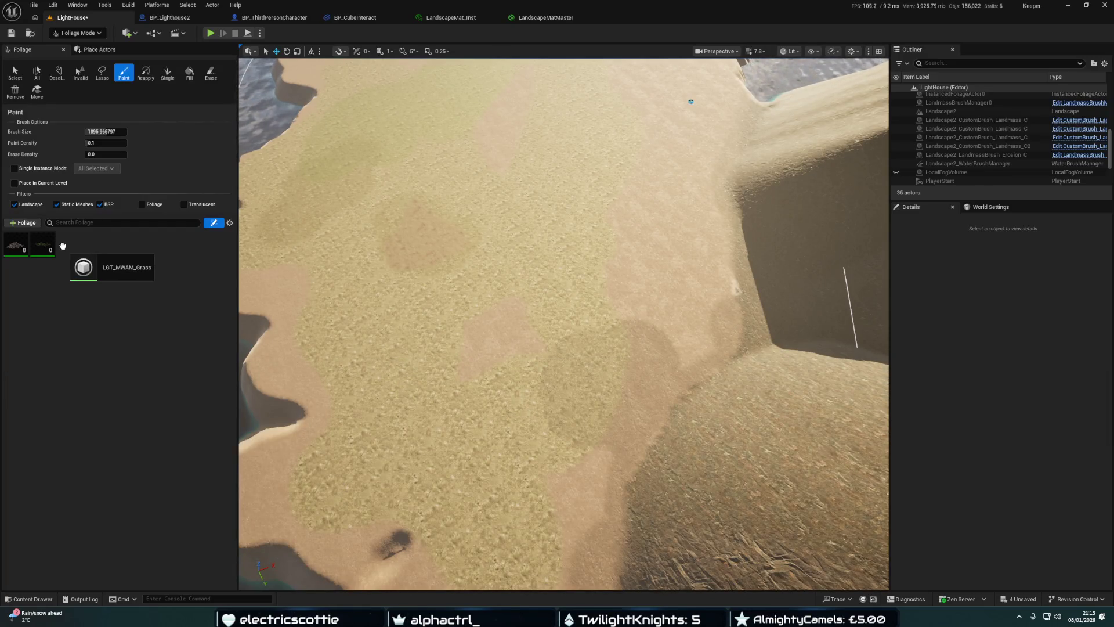
Start a new Actor Foliage type, browse MWLandscapeAutoMaterial save folders, then cancel saving it
{"action": "left_click", "coordinate": [32, 224]}
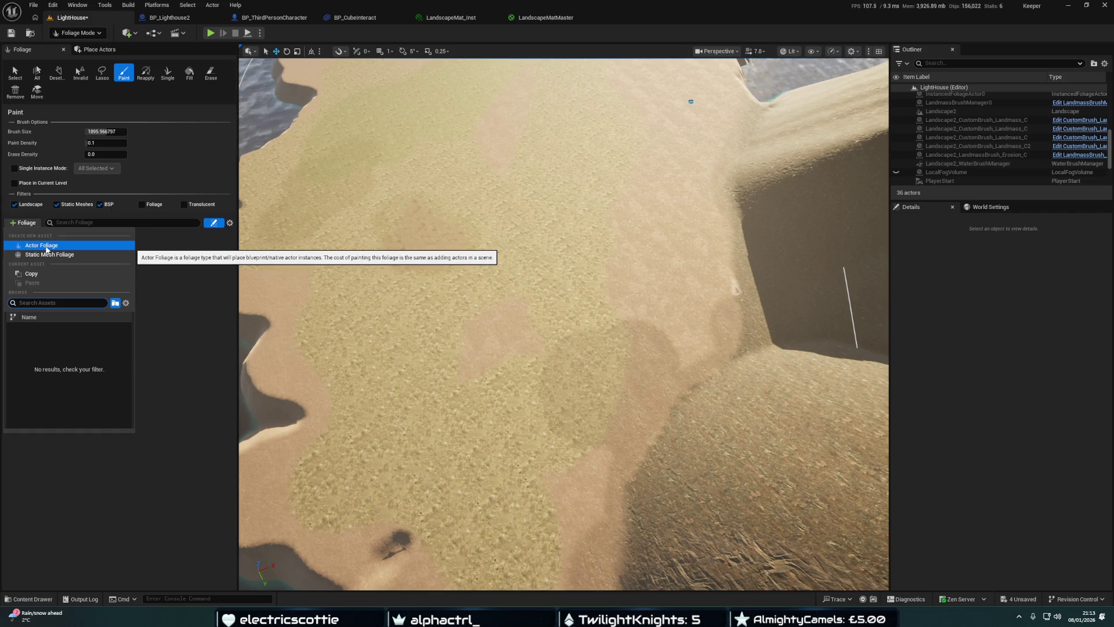
{"action": "left_click", "coordinate": [46, 248]}
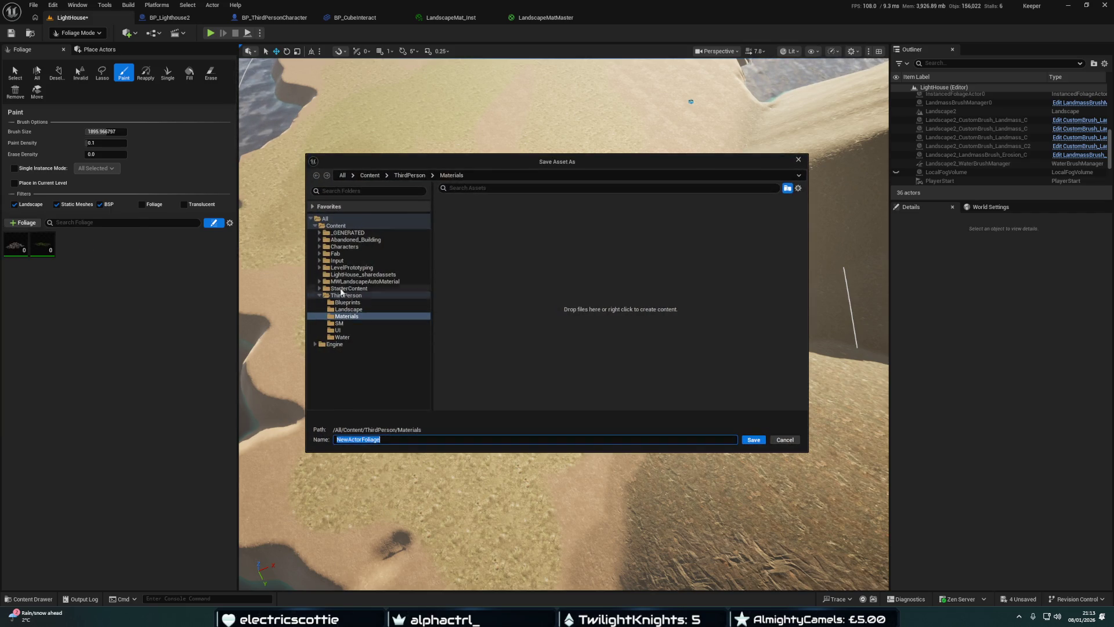
{"action": "left_click", "coordinate": [320, 282]}
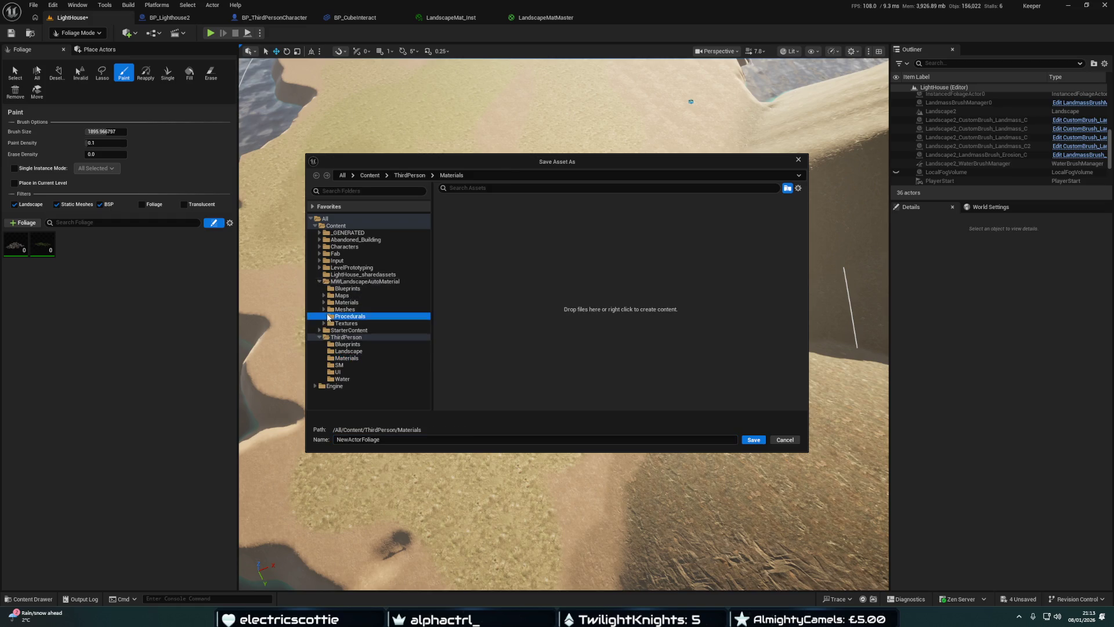
{"action": "left_click", "coordinate": [350, 324]}
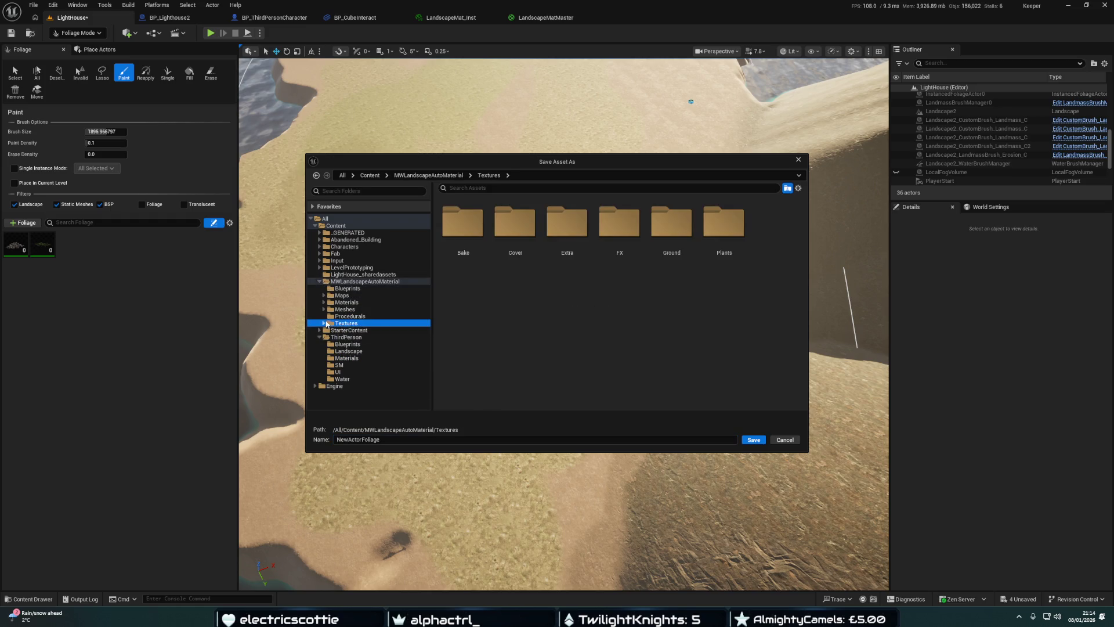
{"action": "left_click", "coordinate": [324, 303]}
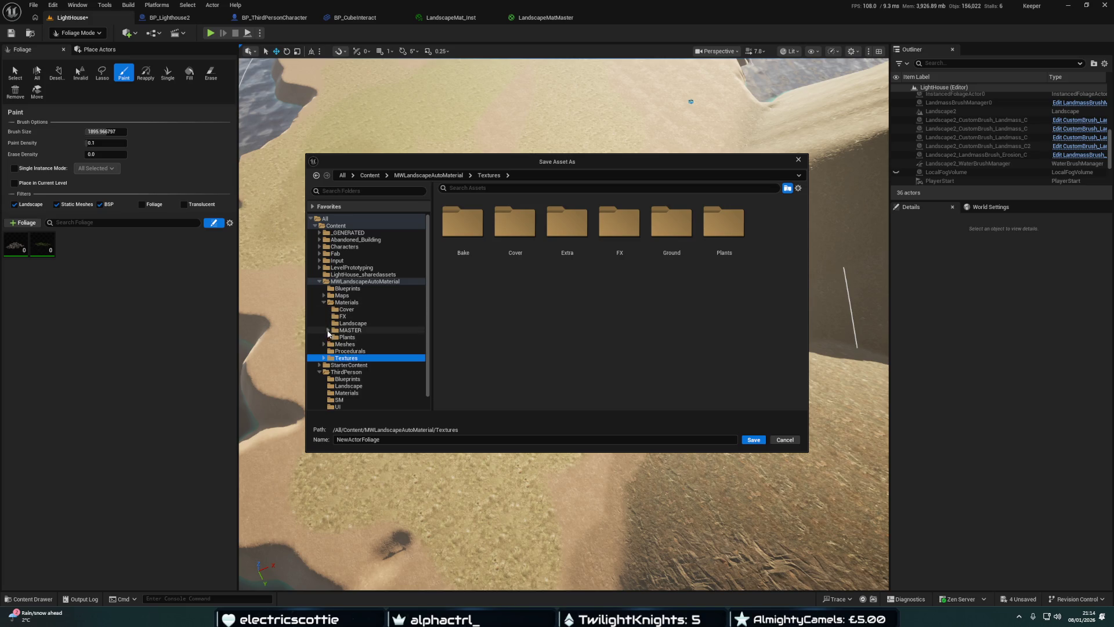
{"action": "left_click", "coordinate": [324, 344]}
{"action": "scroll", "coordinate": [370, 347], "scroll_direction": "down", "scroll_amount": 1}
{"action": "left_click", "coordinate": [348, 358]}
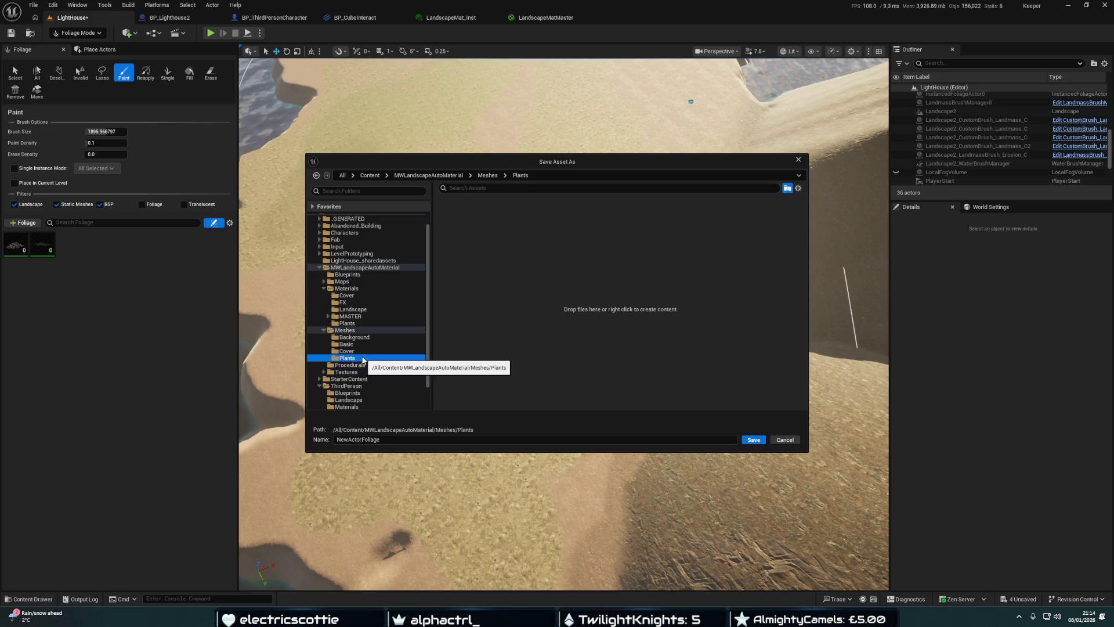
{"action": "left_click", "coordinate": [785, 439]}
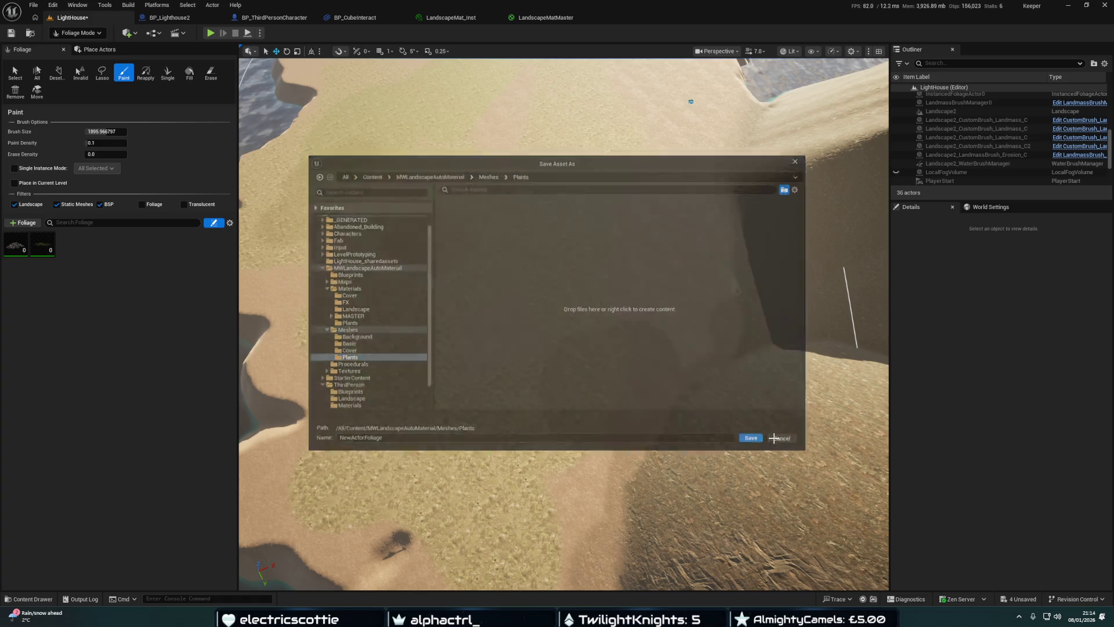
Add a Static Mesh Foliage type and browse the Plants, Basic, Cover and Background mesh folders without saving
{"action": "left_click", "coordinate": [23, 222]}
{"action": "left_click", "coordinate": [46, 256]}
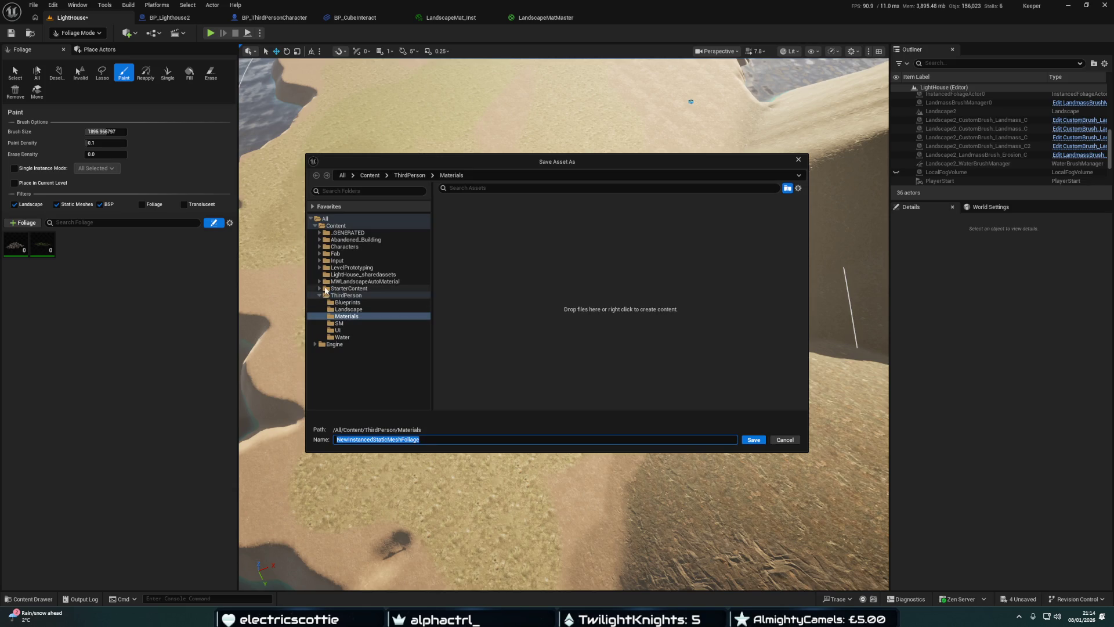
{"action": "left_click", "coordinate": [319, 281]}
{"action": "left_click", "coordinate": [326, 309]}
{"action": "double_click", "coordinate": [625, 244]}
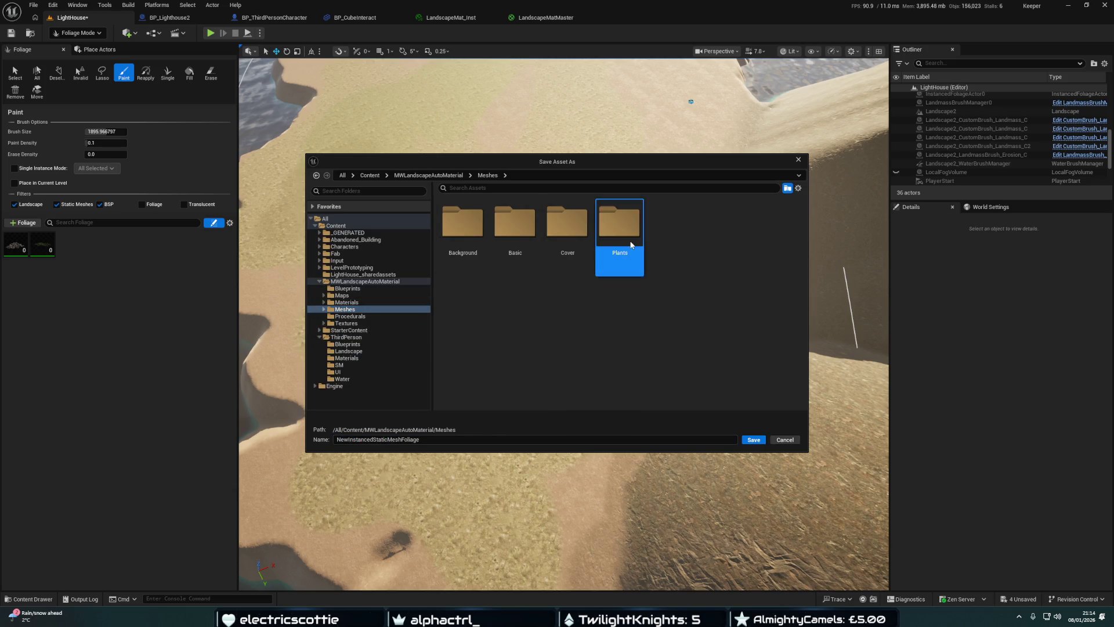
{"action": "left_click", "coordinate": [486, 176]}
{"action": "double_click", "coordinate": [511, 230]}
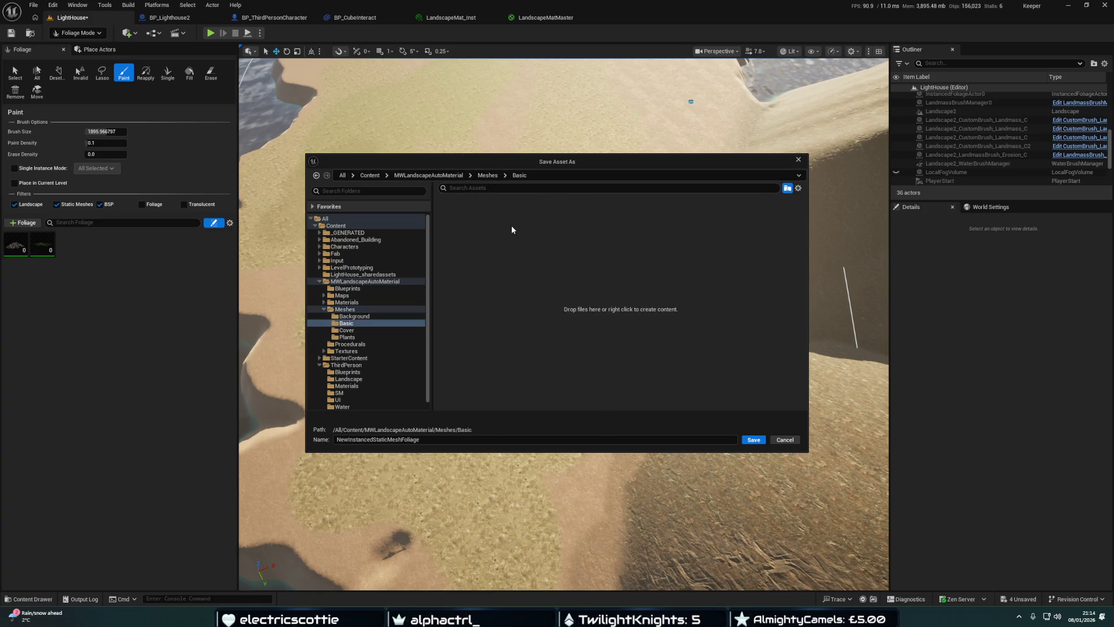
{"action": "left_click", "coordinate": [488, 175]}
{"action": "double_click", "coordinate": [558, 235]}
{"action": "left_click", "coordinate": [488, 176]}
{"action": "double_click", "coordinate": [457, 222]}
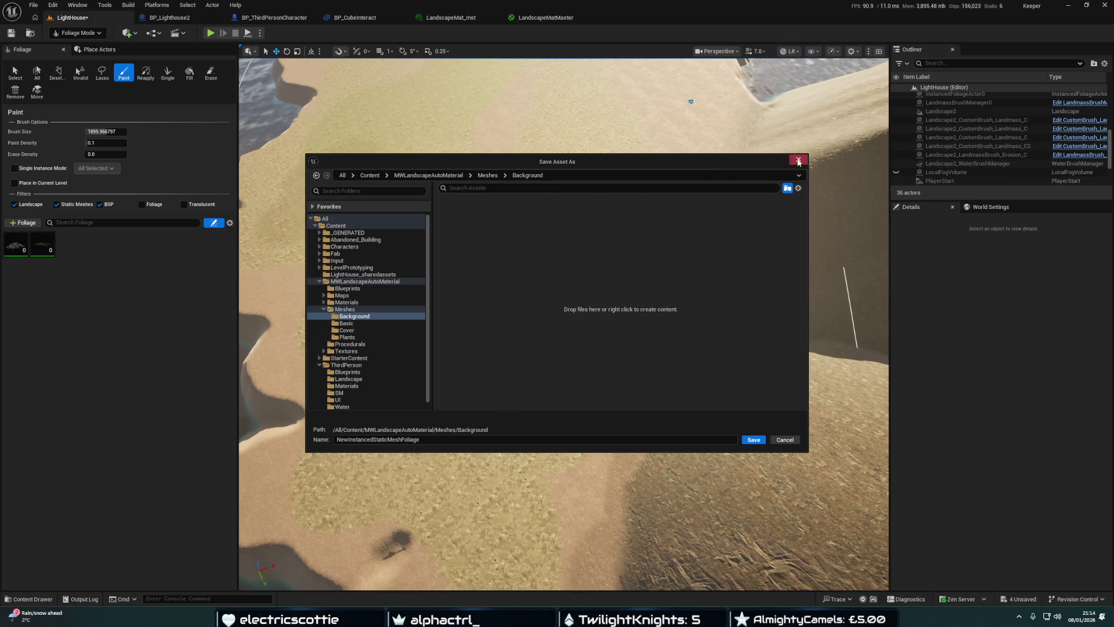
{"action": "left_click", "coordinate": [798, 161]}
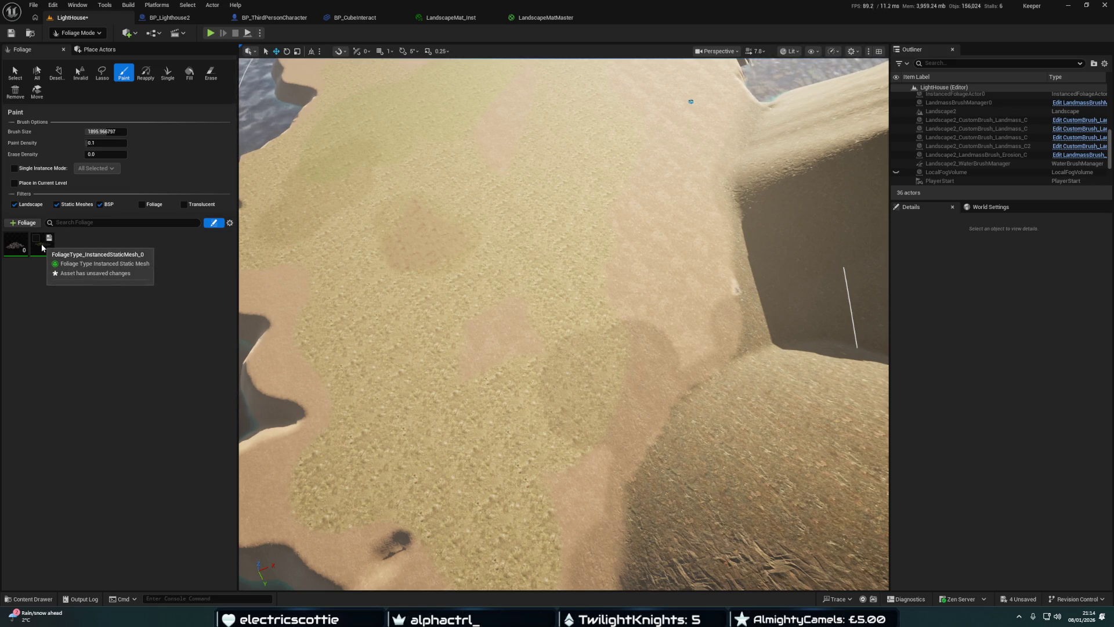
Browse to MWLandscapeAutoMaterial/Meshes/Plants to show SM_MWAM_GrassA–D, then right-click the empty asset area
{"action": "key", "text": "ctrl+space"}
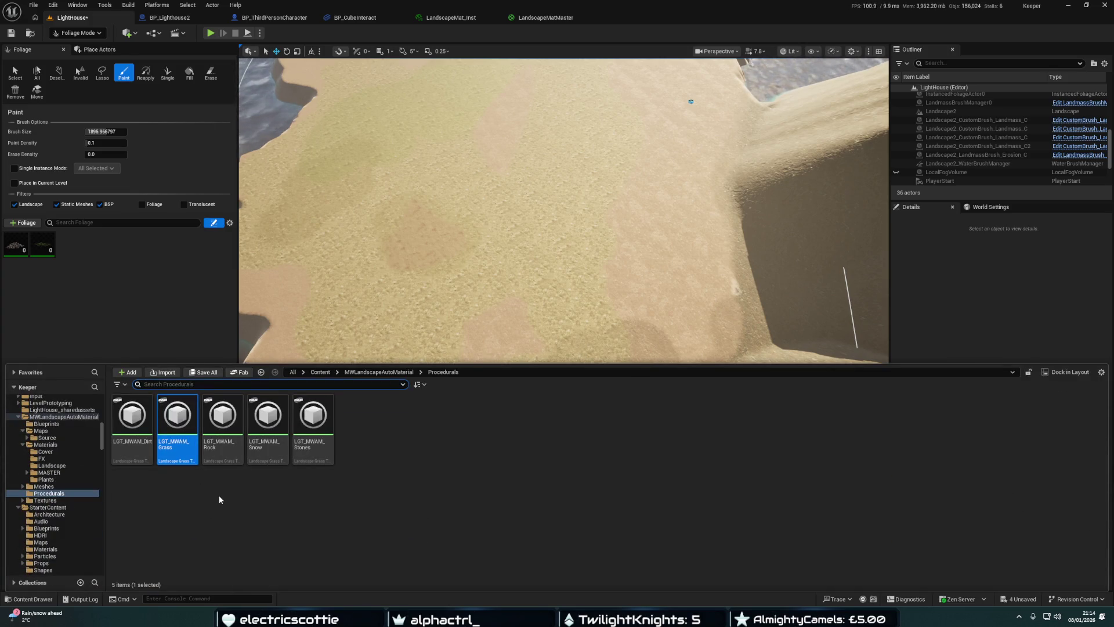
{"action": "left_click", "coordinate": [46, 486]}
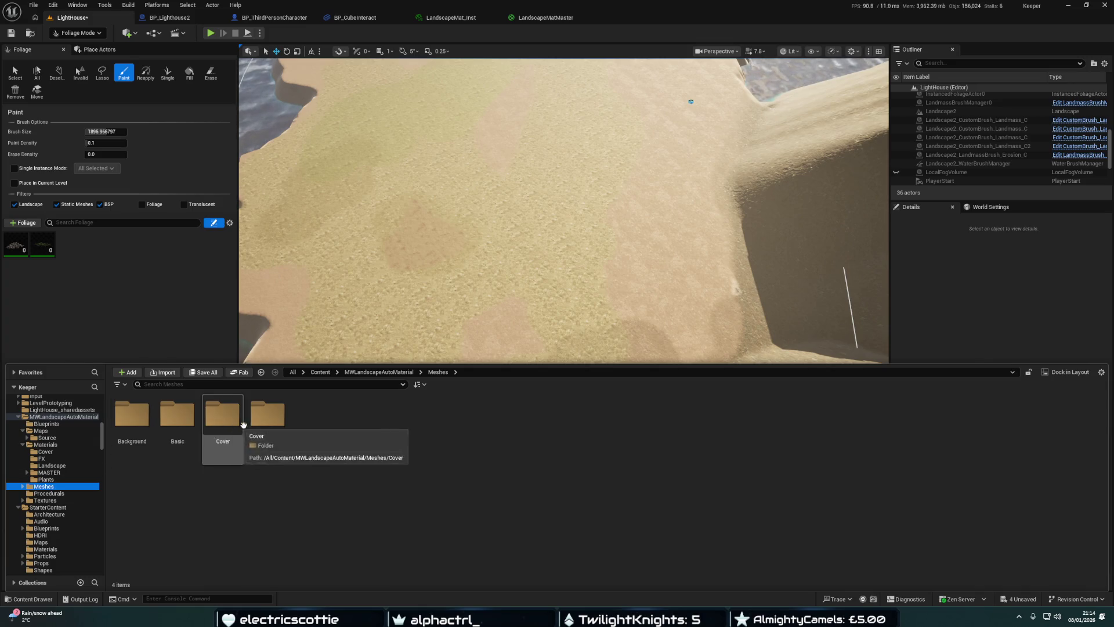
{"action": "double_click", "coordinate": [267, 414]}
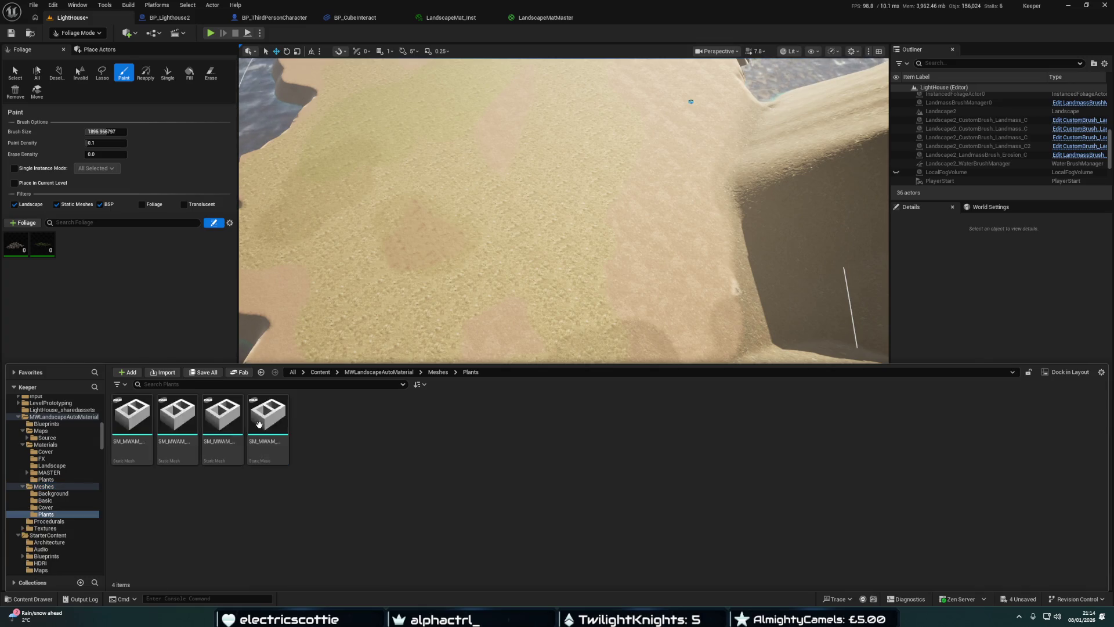
{"action": "right_click", "coordinate": [400, 456]}
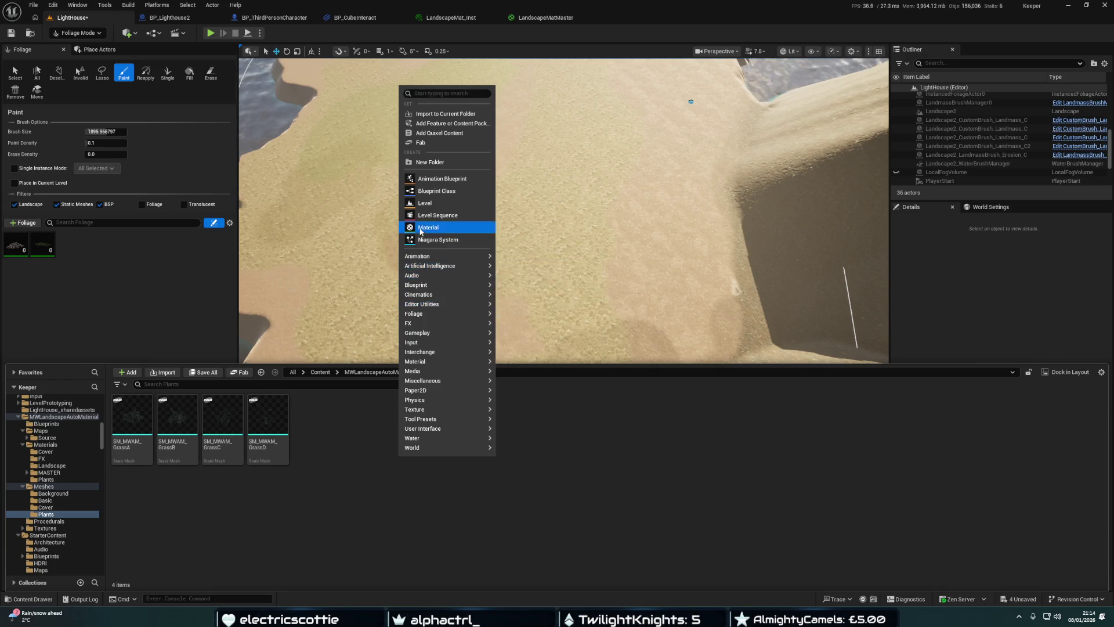
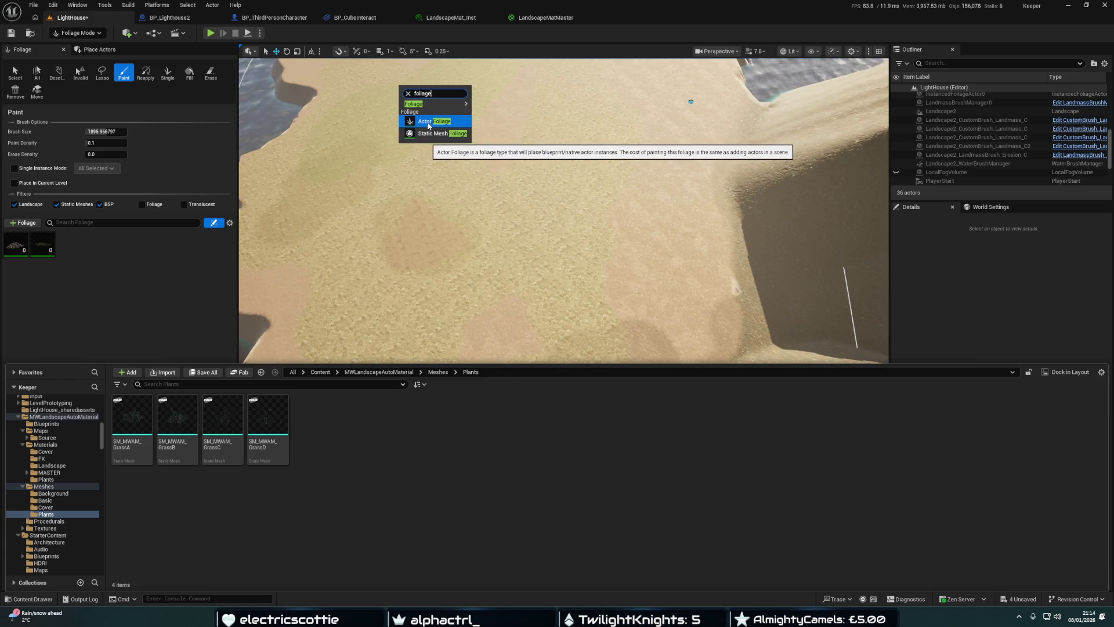
Create a Static Mesh Foliage asset named FSM_Grass in Plants and open its settings
{"action": "left_click", "coordinate": [431, 133]}
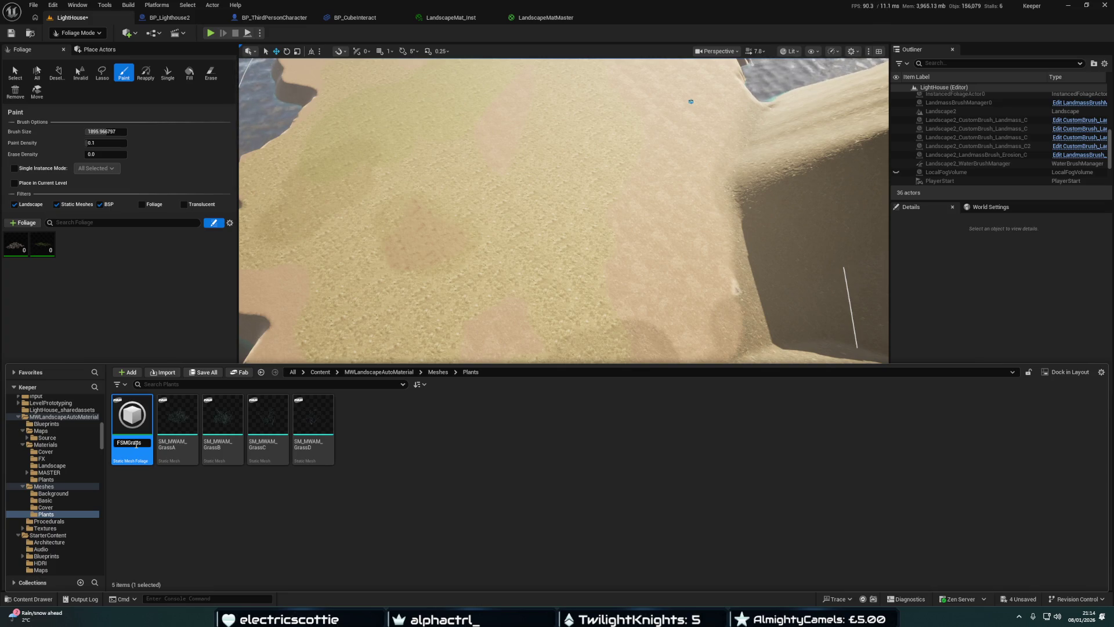
{"action": "key", "text": "Return"}
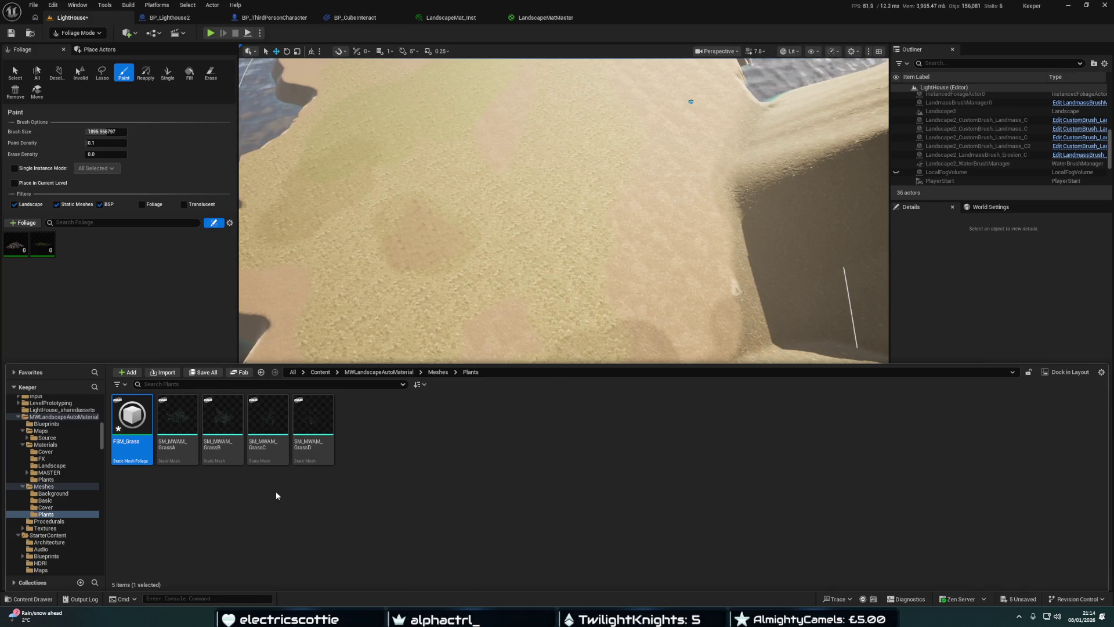
{"action": "left_click_drag", "start_coordinate": [313, 425], "coordinate": [310, 431]}
{"action": "left_click", "coordinate": [141, 416]}
{"action": "double_click", "coordinate": [141, 417]}
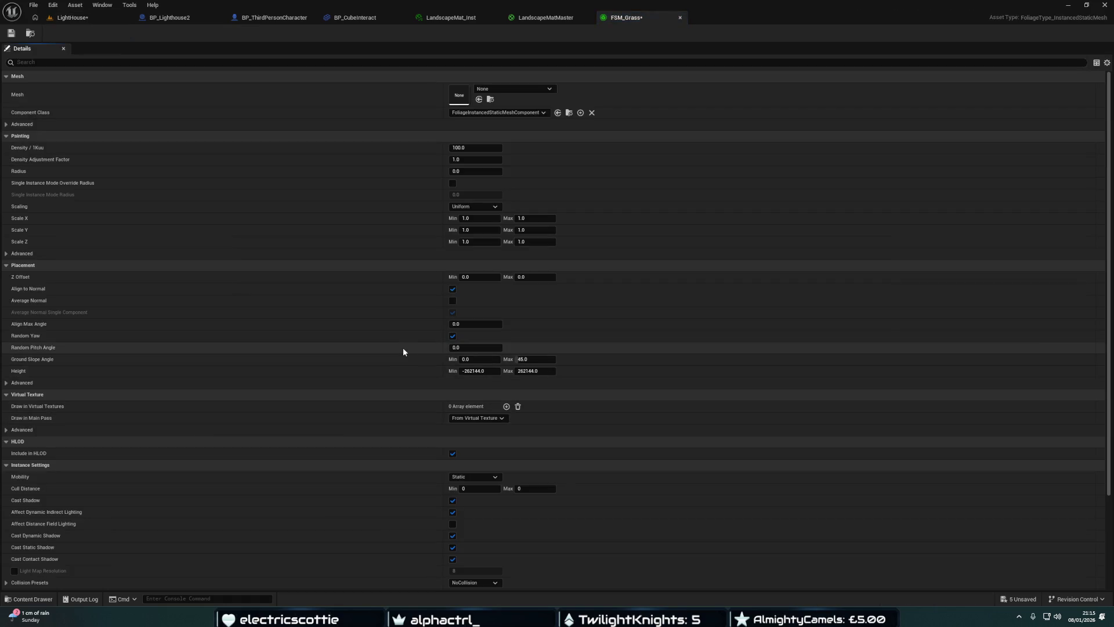
Assign SM_MWAM_GrassD as FSM_Grass's mesh, save it, and return to the LightHouse level
{"action": "left_click", "coordinate": [487, 100]}
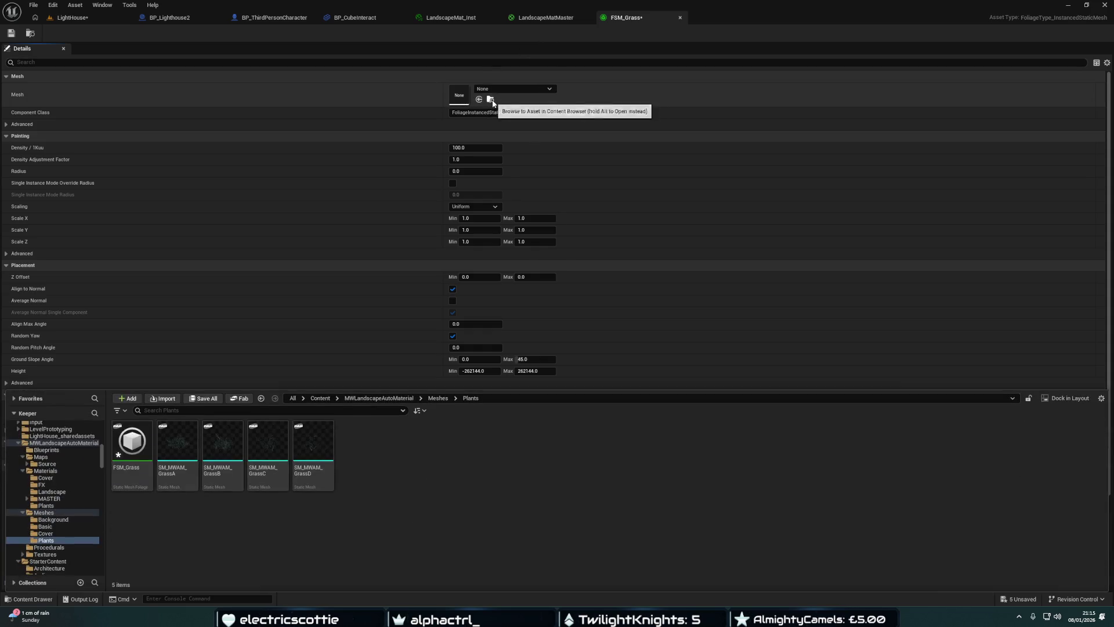
{"action": "left_click", "coordinate": [308, 442]}
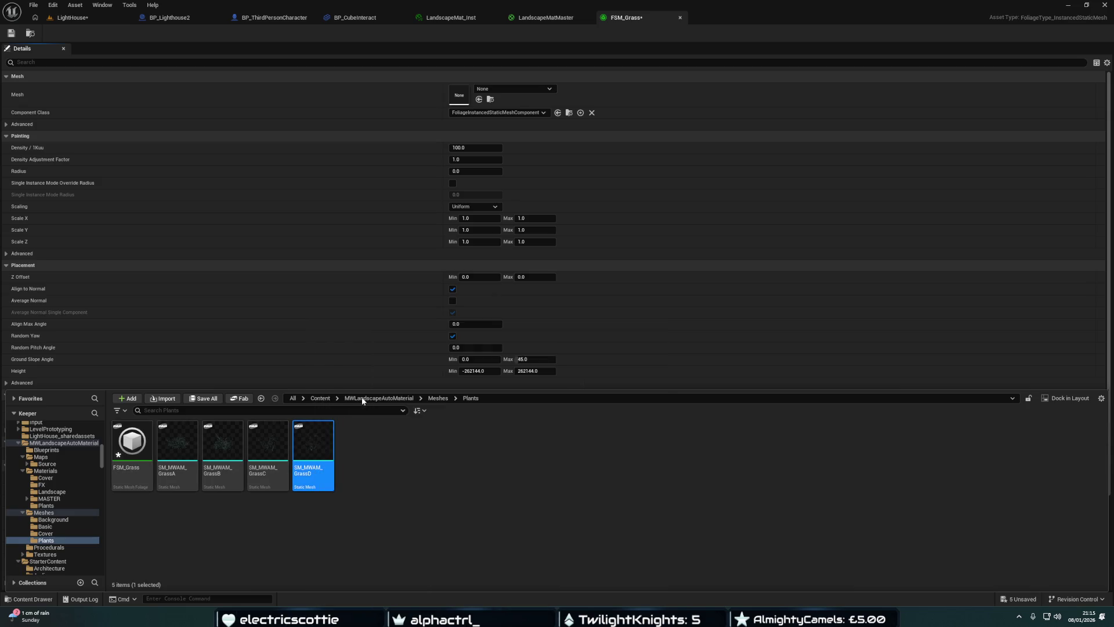
{"action": "left_click", "coordinate": [479, 99]}
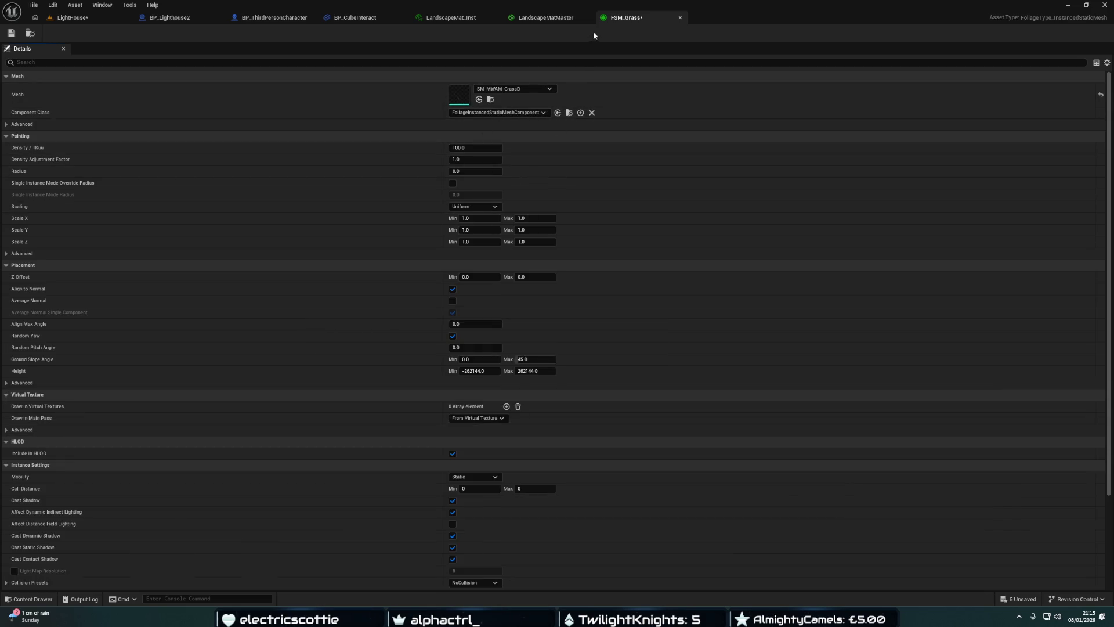
{"action": "left_click", "coordinate": [9, 33]}
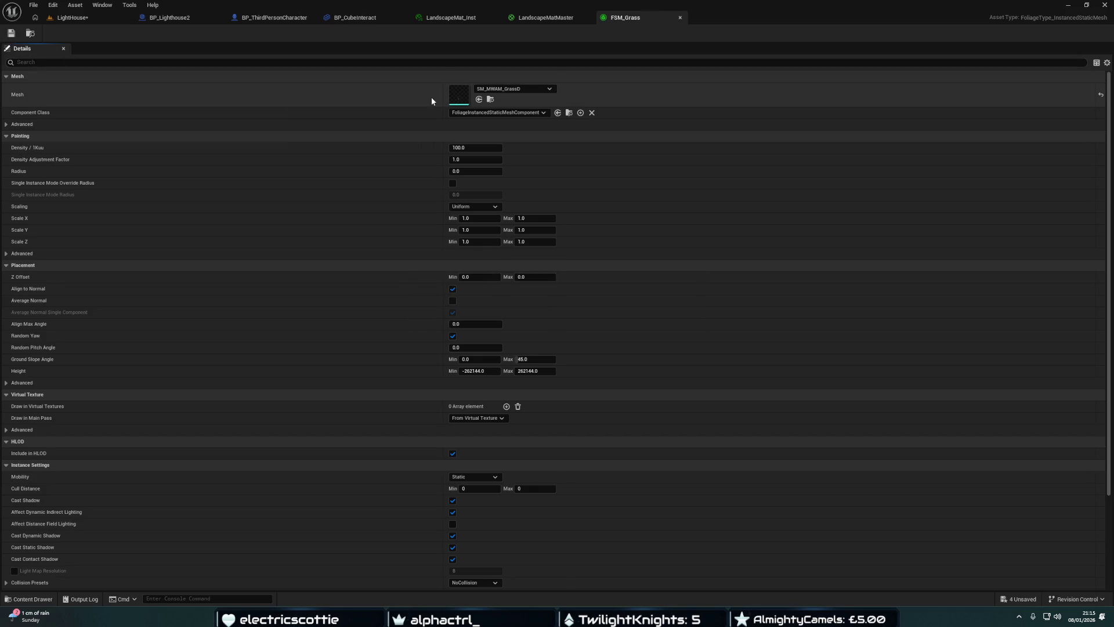
{"action": "left_click", "coordinate": [72, 18]}
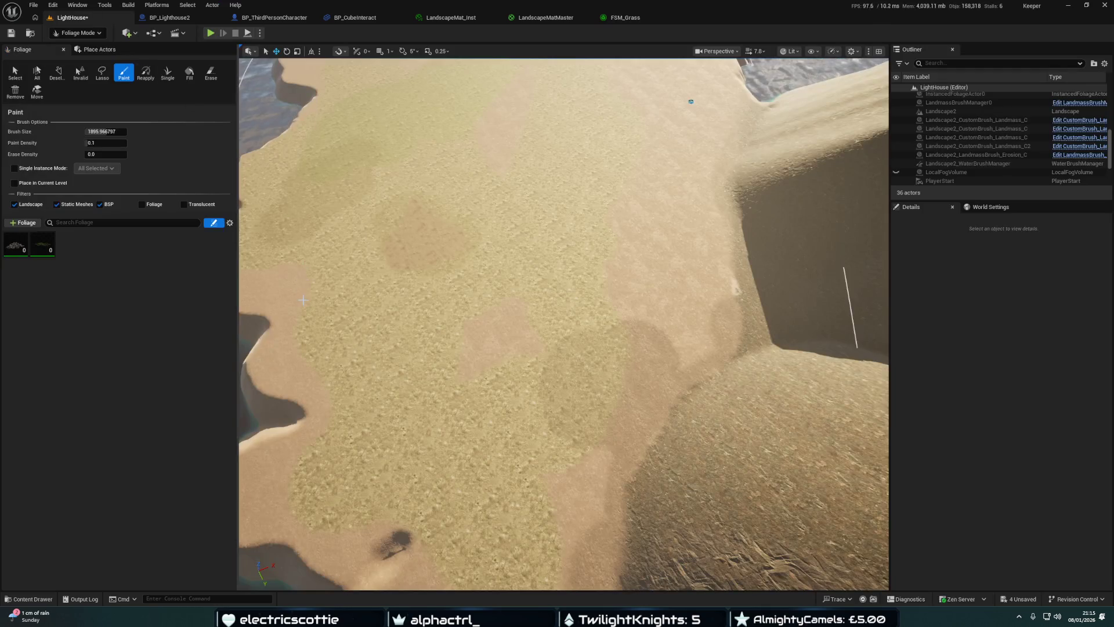
Add FSM_Grass to the foliage palette and paint grass across the sandy landscape
{"action": "key", "text": "ctrl+space"}
{"action": "left_click_drag", "start_coordinate": [133, 415], "coordinate": [150, 273]}
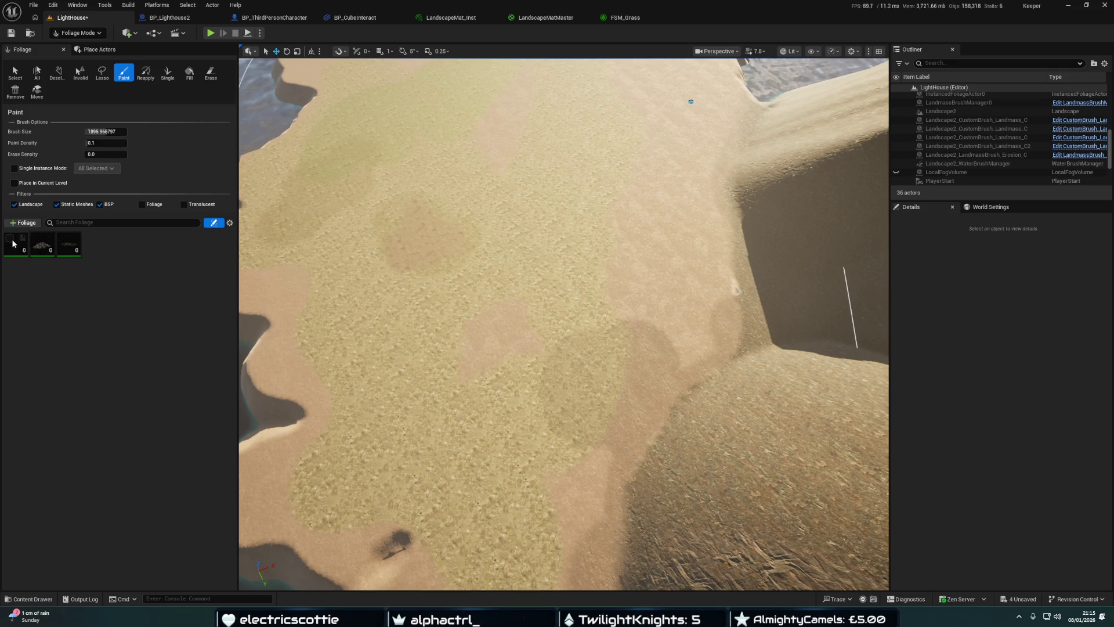
{"action": "mouse_move", "coordinate": [403, 288]}
{"action": "left_mouse_down"}
{"action": "mouse_move", "coordinate": [420, 331]}
{"action": "mouse_move", "coordinate": [420, 229]}
{"action": "mouse_move", "coordinate": [420, 267]}
{"action": "mouse_move", "coordinate": [590, 348]}
{"action": "mouse_move", "coordinate": [508, 331]}
{"action": "mouse_move", "coordinate": [501, 290]}
{"action": "mouse_move", "coordinate": [580, 244]}
{"action": "mouse_move", "coordinate": [580, 273]}
{"action": "mouse_move", "coordinate": [581, 232]}
{"action": "mouse_move", "coordinate": [580, 317]}
{"action": "mouse_move", "coordinate": [580, 242]}
{"action": "mouse_move", "coordinate": [621, 242]}
{"action": "mouse_move", "coordinate": [623, 290]}
{"action": "mouse_move", "coordinate": [624, 249]}
{"action": "mouse_move", "coordinate": [638, 246]}
{"action": "mouse_move", "coordinate": [626, 291]}
{"action": "left_mouse_up"}
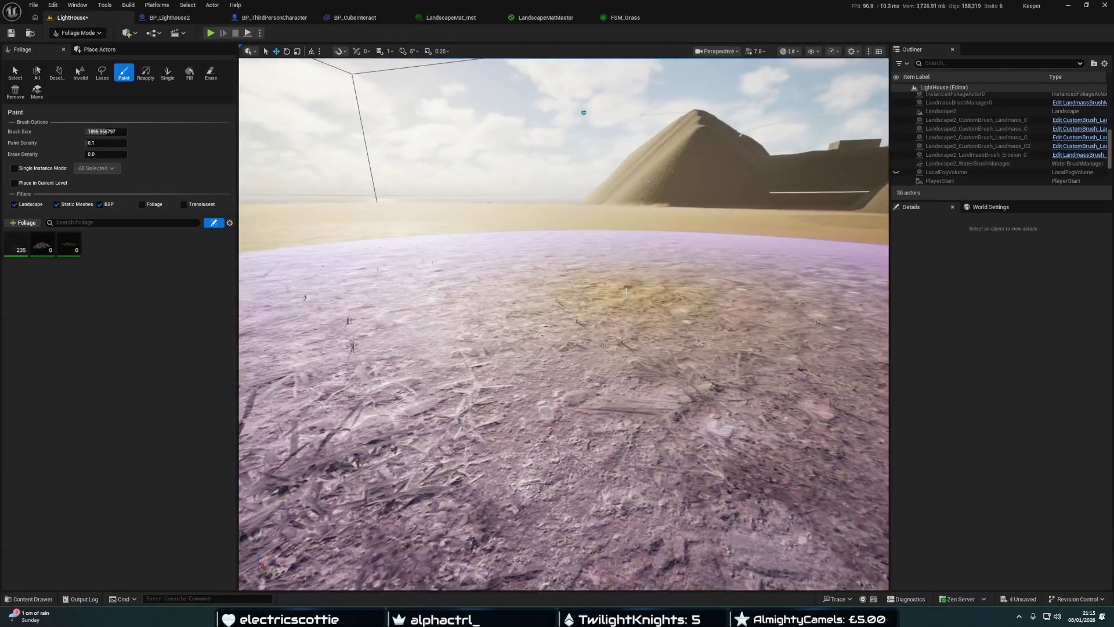
Switch to Selection Mode and start playing the LightHouse level
{"action": "right_click", "coordinate": [519, 369]}
{"action": "left_click", "coordinate": [537, 283]}
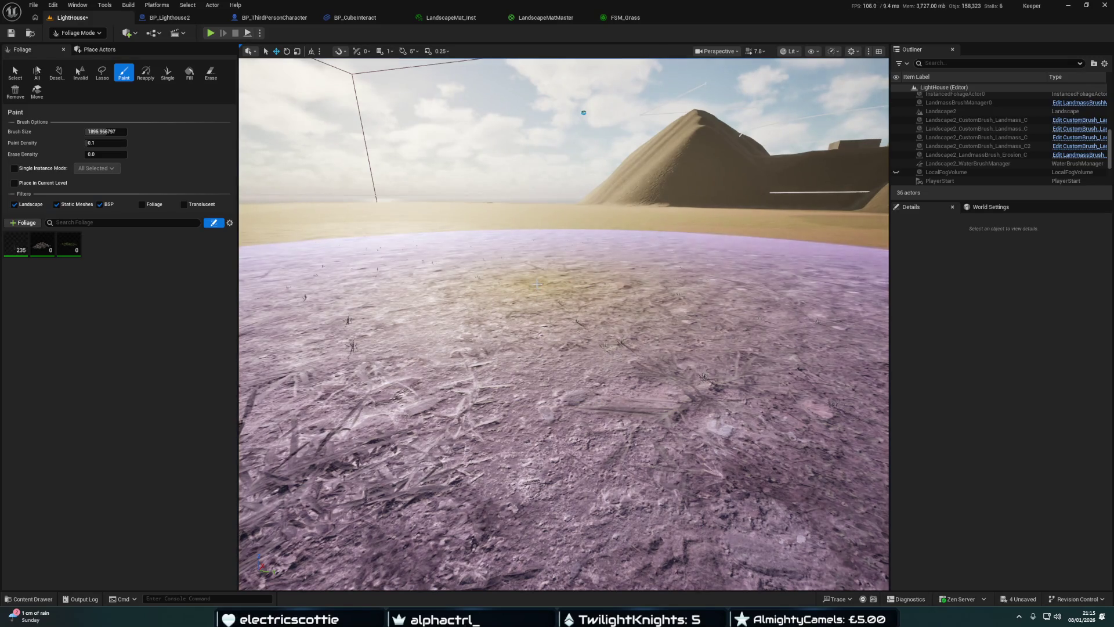
{"action": "key", "text": "shift+1"}
{"action": "right_click", "coordinate": [561, 318]}
{"action": "left_click", "coordinate": [597, 311]}
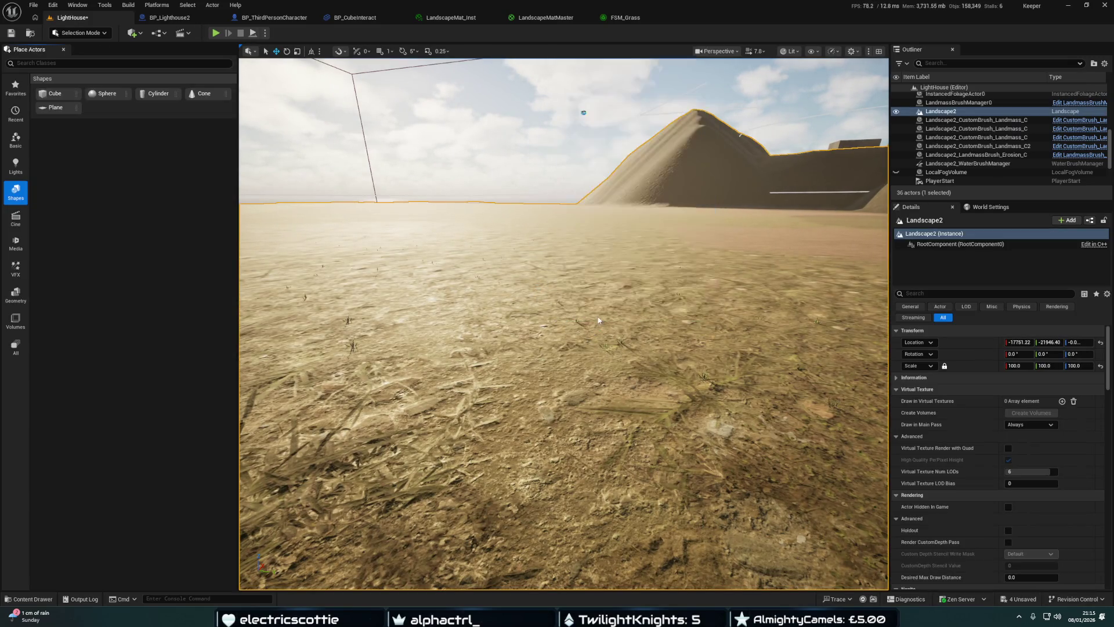
Walk the character forward through the grass with W, then stop the session with Esc
{"action": "key", "text": "w"}
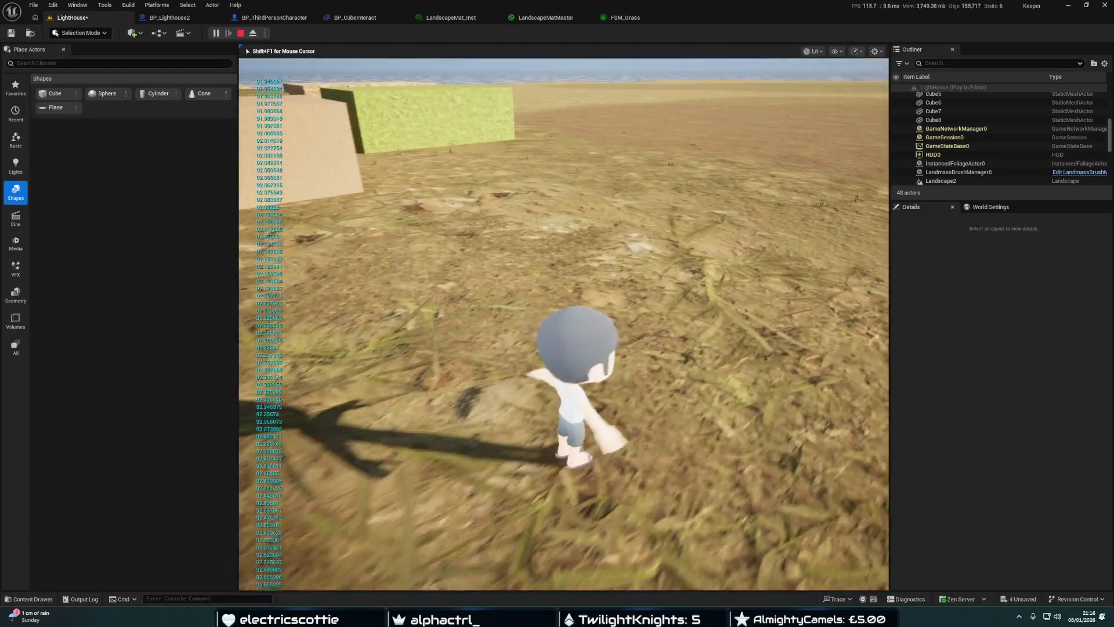
{"action": "key", "text": "Escape"}
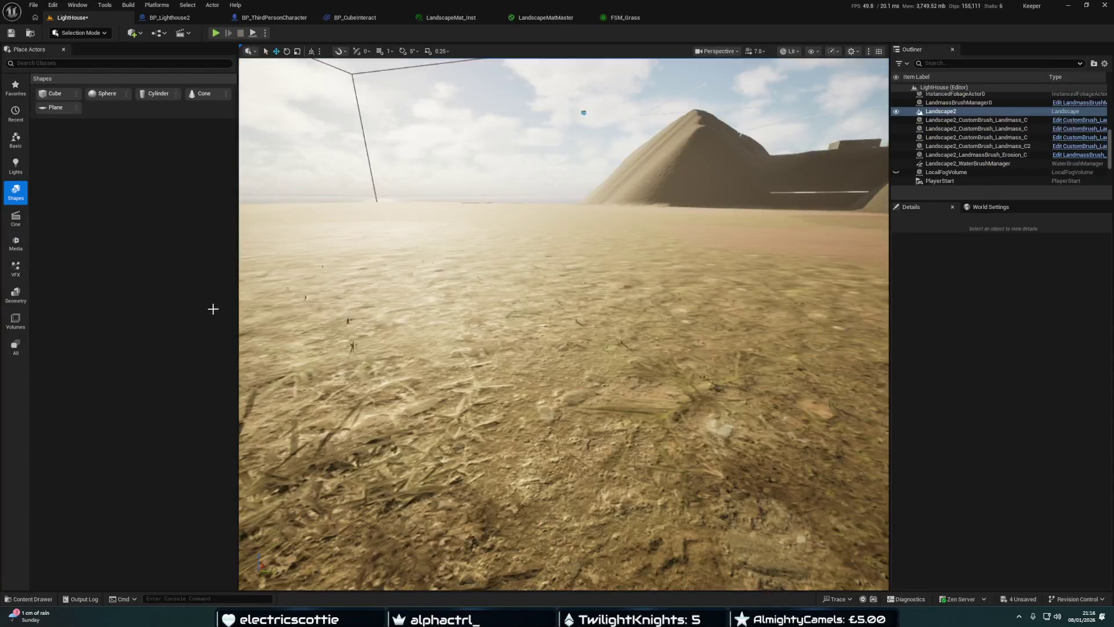
Back in Foliage mode, duplicate FSM_Grass as FSM_Grass1 using SM_MWAM_GrassC and save it
{"action": "key", "text": "shift+5"}
{"action": "left_click", "coordinate": [92, 36]}
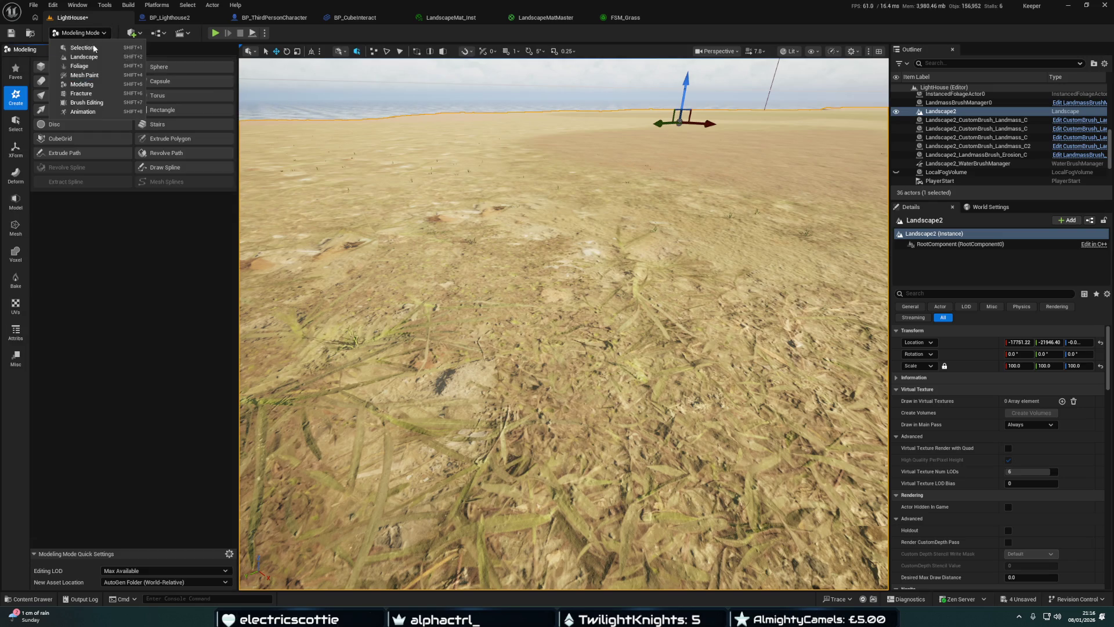
{"action": "left_click", "coordinate": [79, 66]}
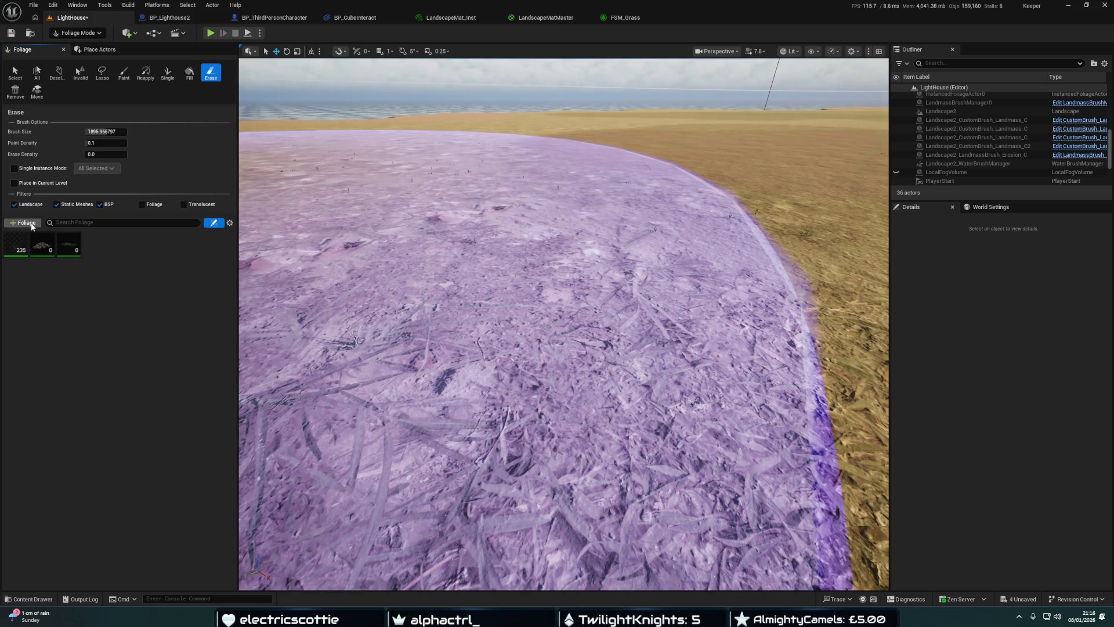
{"action": "key", "text": "ctrl+space"}
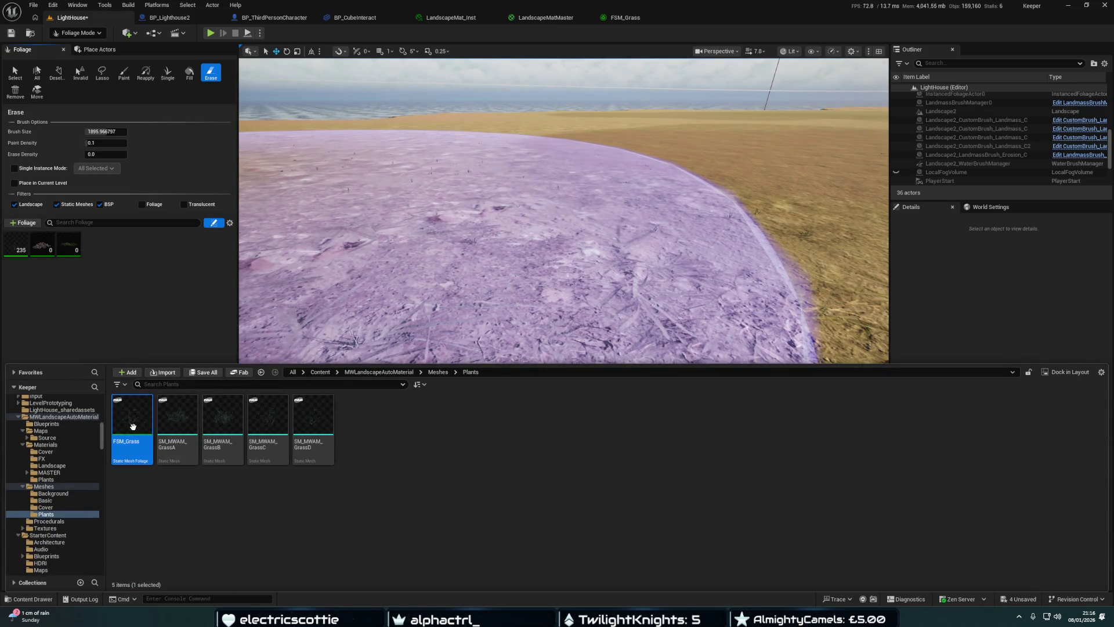
{"action": "key", "text": "ctrl+d"}
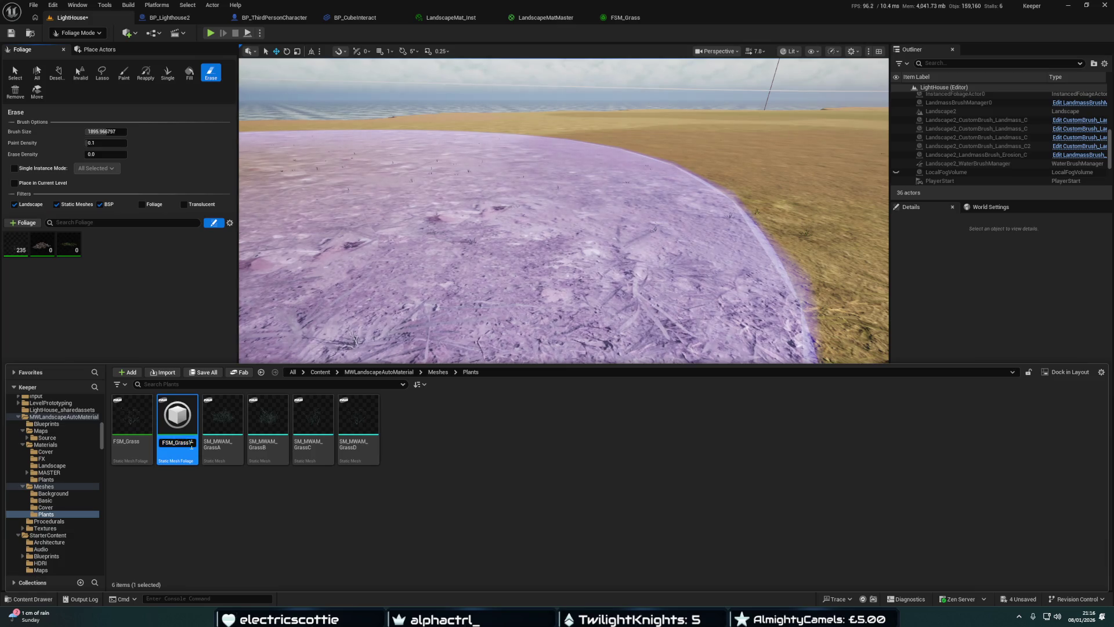
{"action": "key", "text": "Return"}
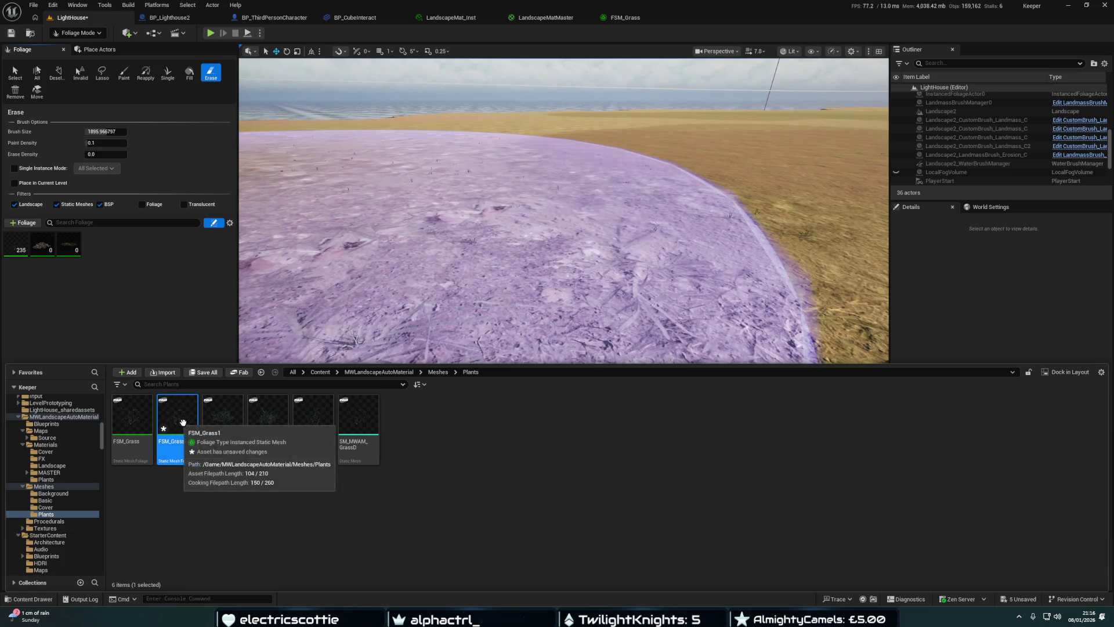
{"action": "double_click", "coordinate": [203, 415]}
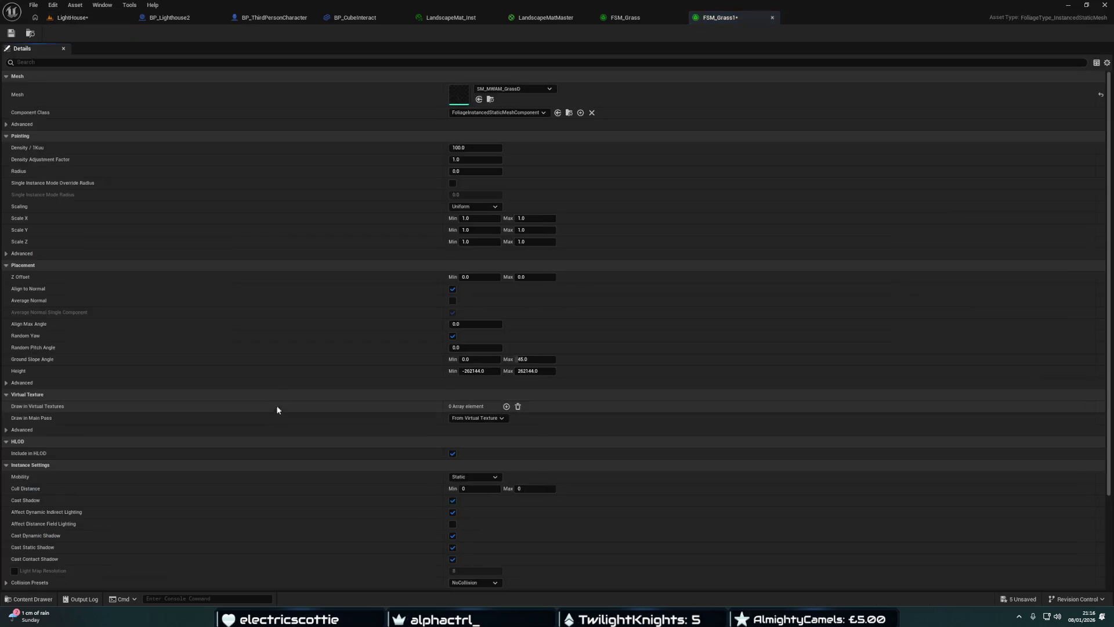
{"action": "left_click", "coordinate": [491, 100]}
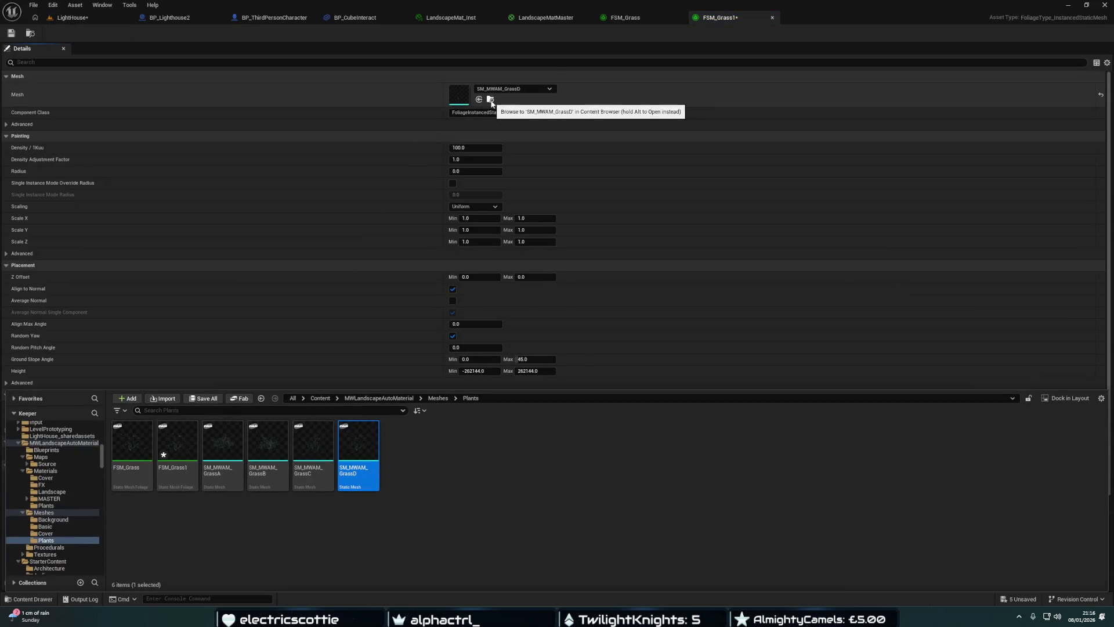
{"action": "left_click", "coordinate": [479, 100]}
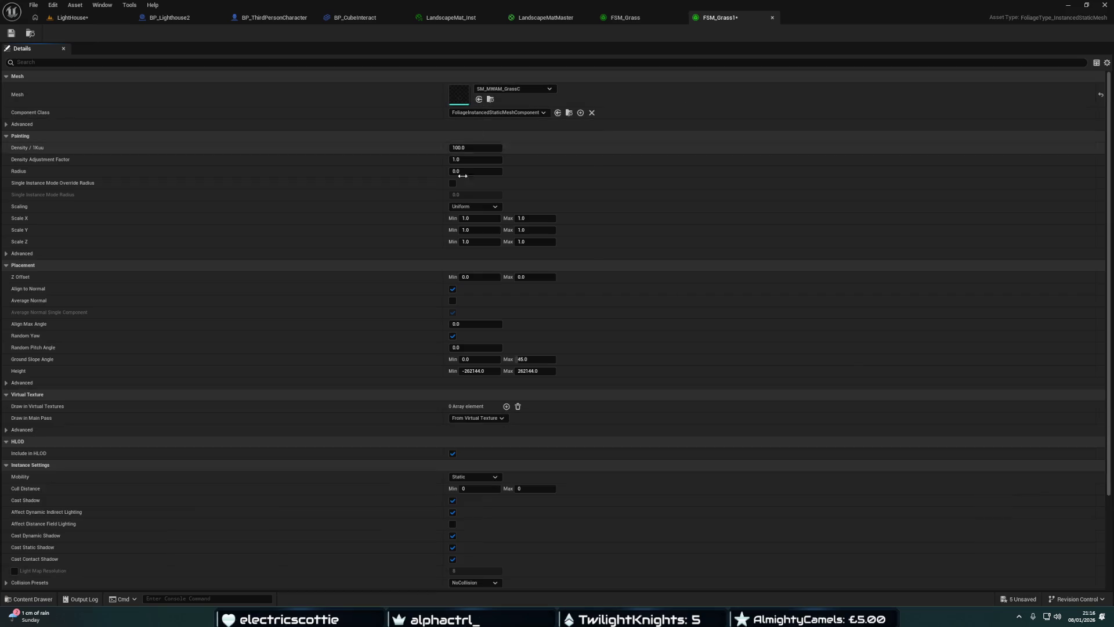
{"action": "key", "text": "ctrl+s"}
Close the foliage type and landscape material editor tabs, returning to LightHouse
{"action": "left_click", "coordinate": [773, 19]}
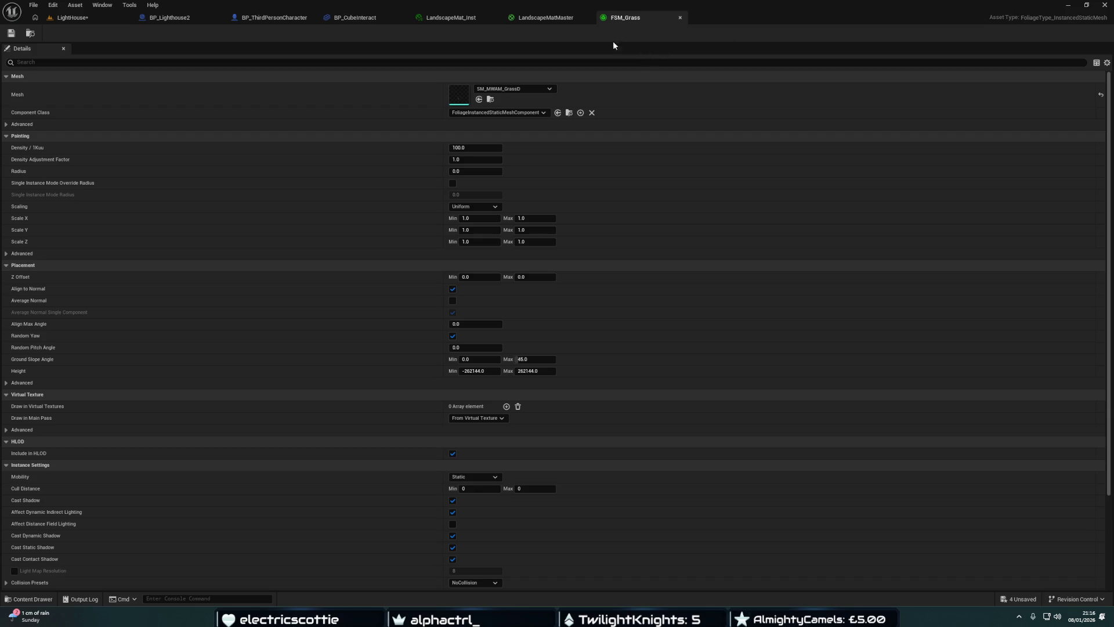
{"action": "left_click", "coordinate": [559, 22]}
{"action": "left_click", "coordinate": [587, 17]}
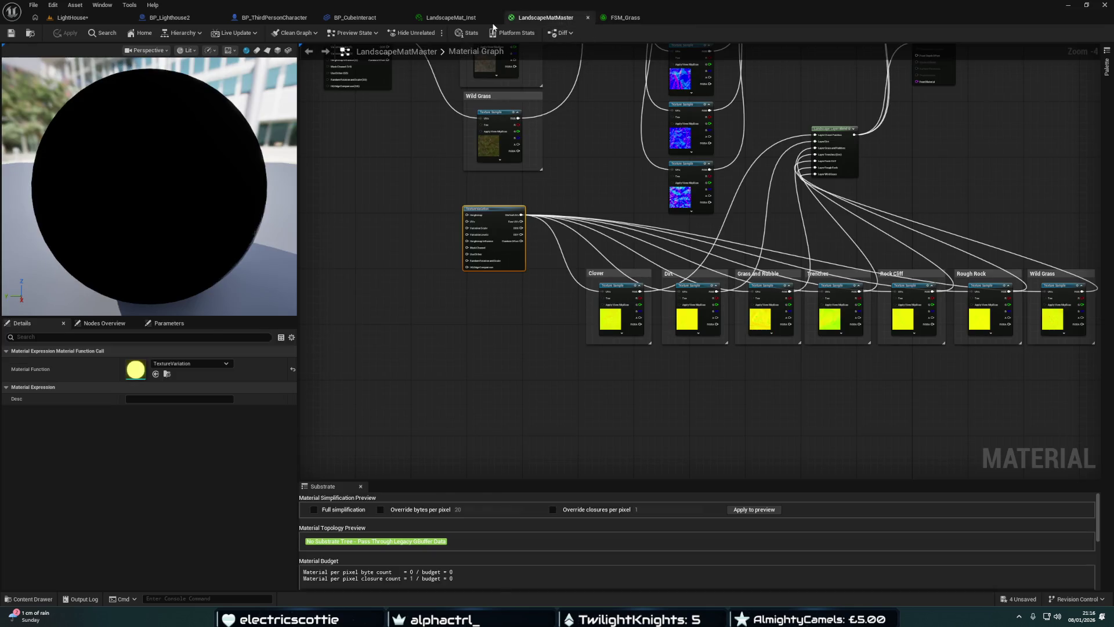
{"action": "left_click", "coordinate": [496, 17]}
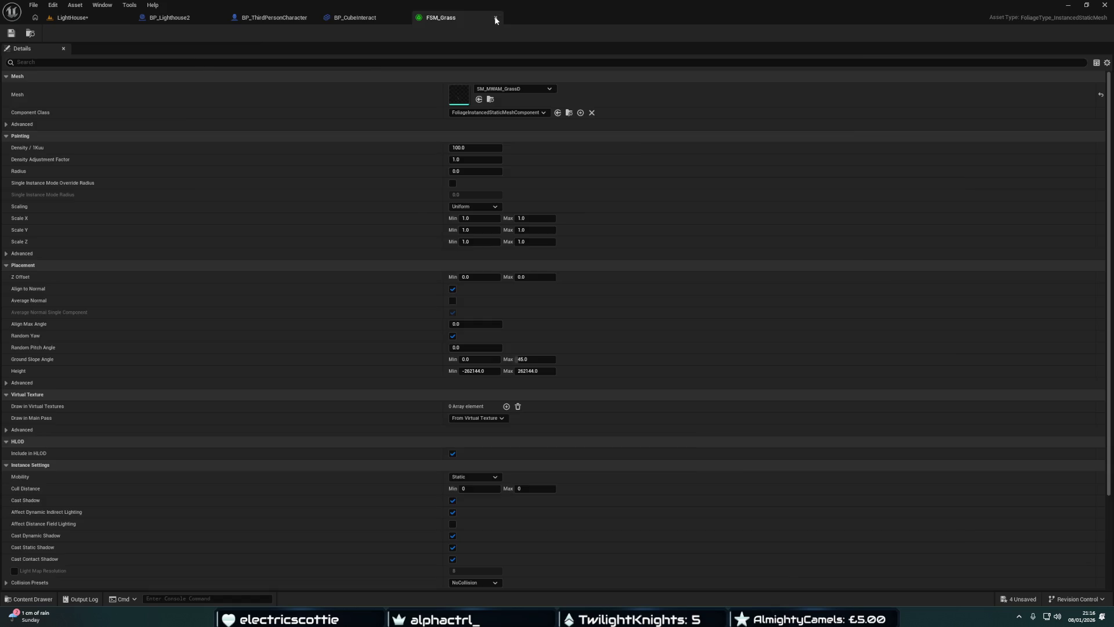
{"action": "left_click", "coordinate": [496, 18]}
{"action": "left_click", "coordinate": [72, 17]}
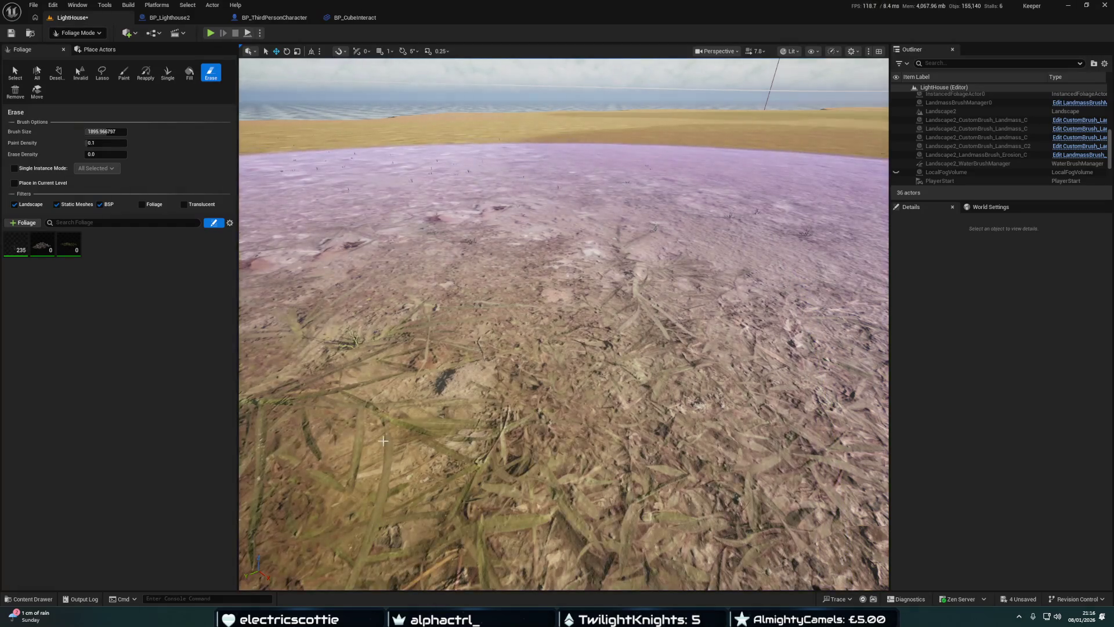
Duplicate FSM_Grass1 as FSM_Grass2, set its mesh to SM_MWAM_GrassB, and save it
{"action": "left_click", "coordinate": [29, 598]}
{"action": "left_click", "coordinate": [177, 414]}
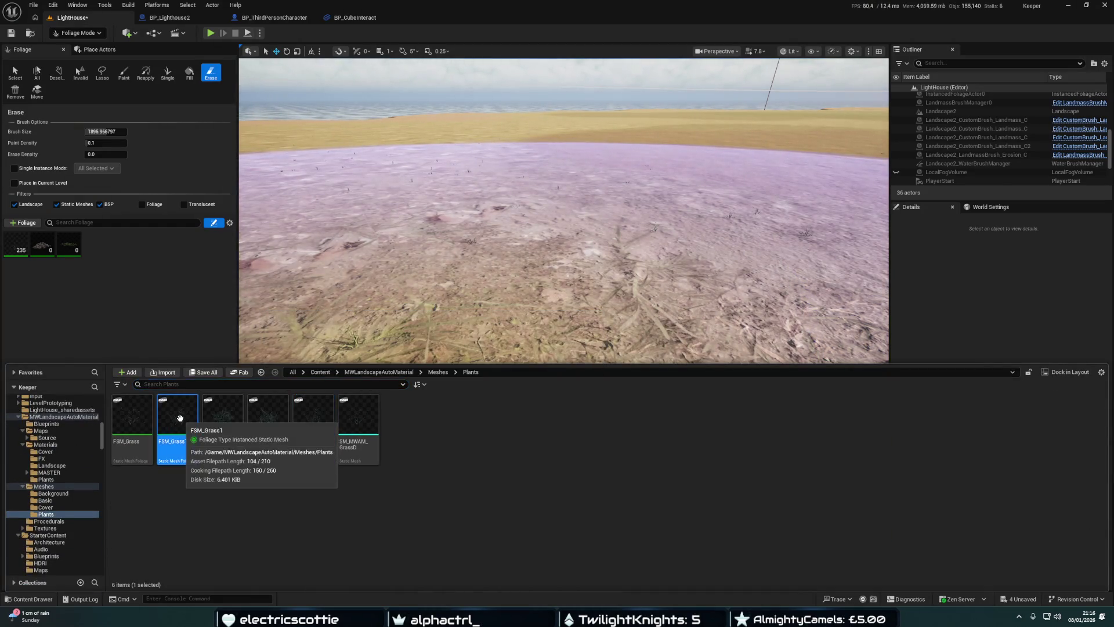
{"action": "key", "text": "ctrl+d"}
{"action": "key", "text": "Return"}
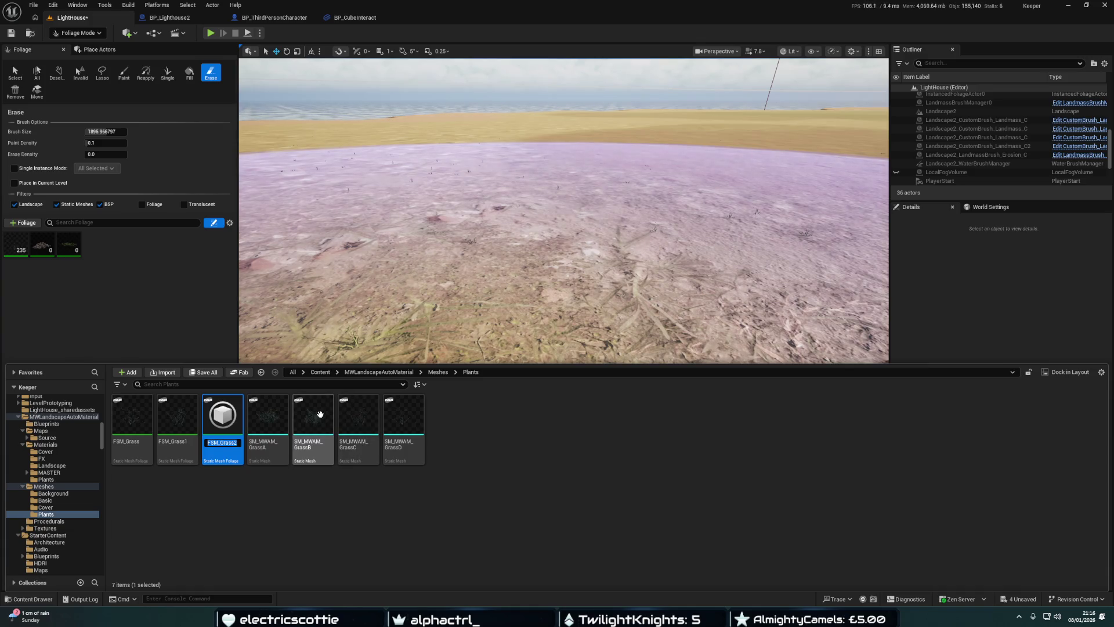
{"action": "double_click", "coordinate": [223, 418]}
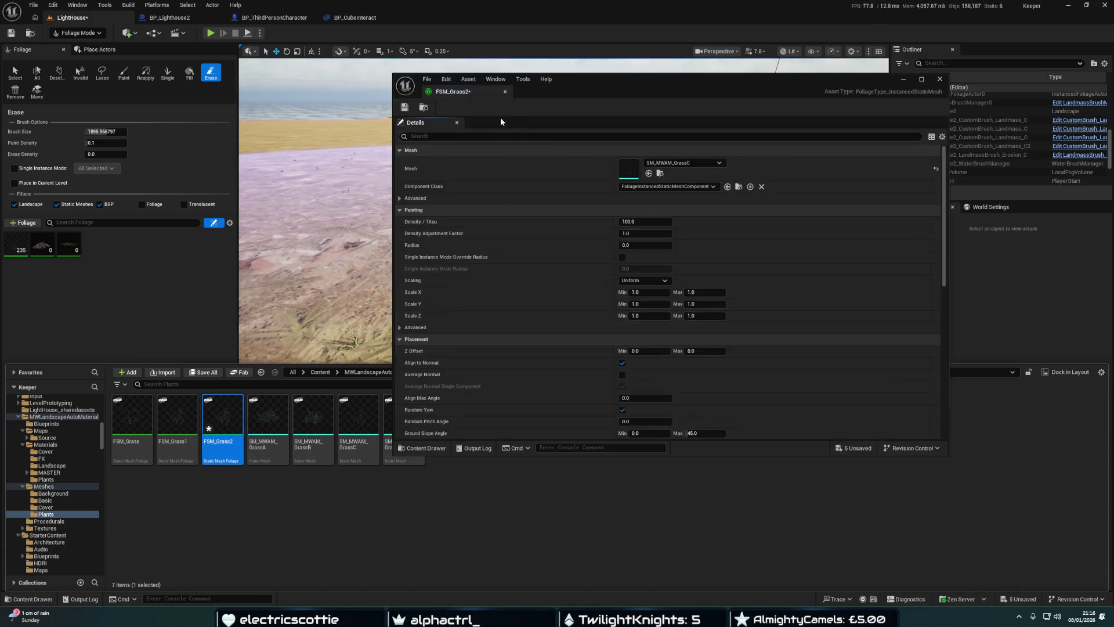
{"action": "left_click", "coordinate": [648, 174]}
{"action": "key", "text": "ctrl+space"}
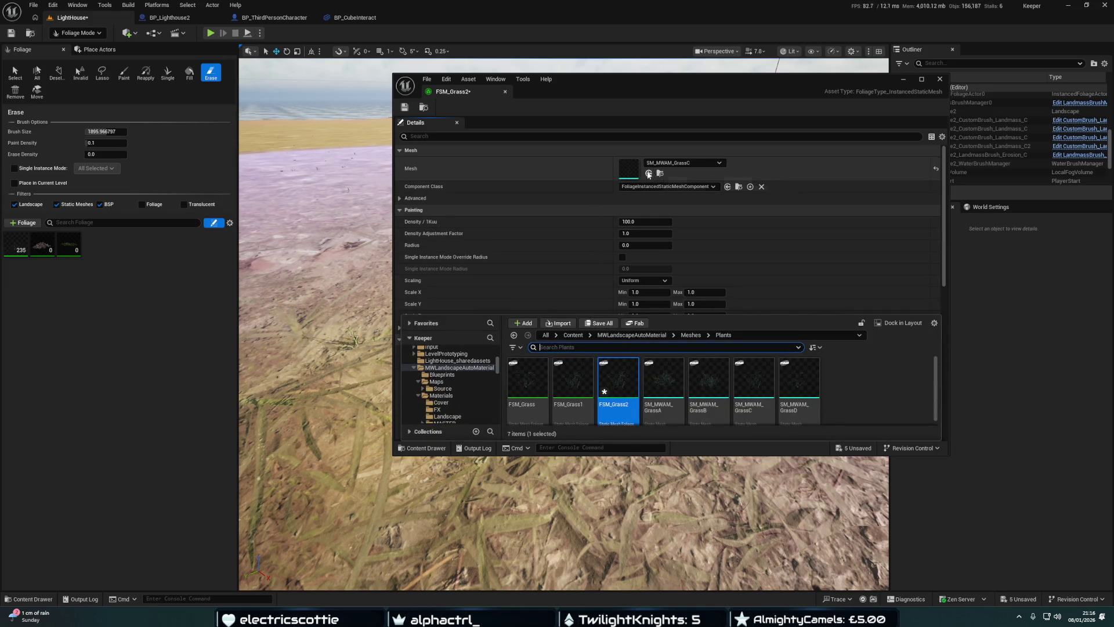
{"action": "left_click", "coordinate": [710, 383]}
{"action": "left_click", "coordinate": [648, 174]}
{"action": "left_click", "coordinate": [406, 108]}
{"action": "left_click", "coordinate": [906, 80]}
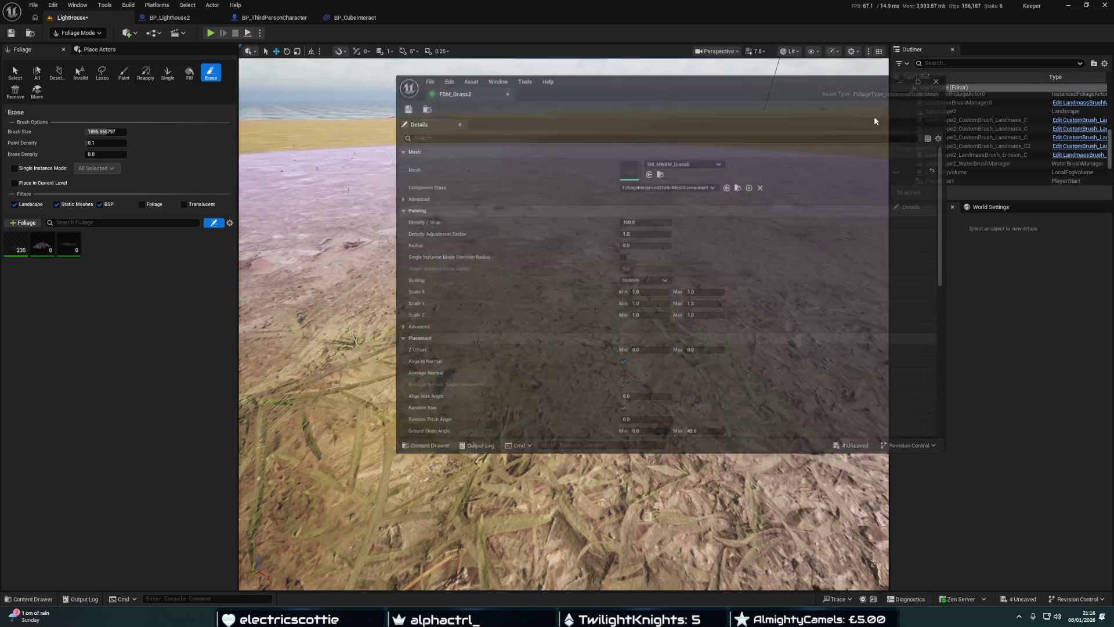
Duplicate FSM_Grass2 as FSM_Grass3 and set its mesh to SM_MWAM_GrassA
{"action": "key", "text": "ctrl+space"}
{"action": "left_click", "coordinate": [223, 417]}
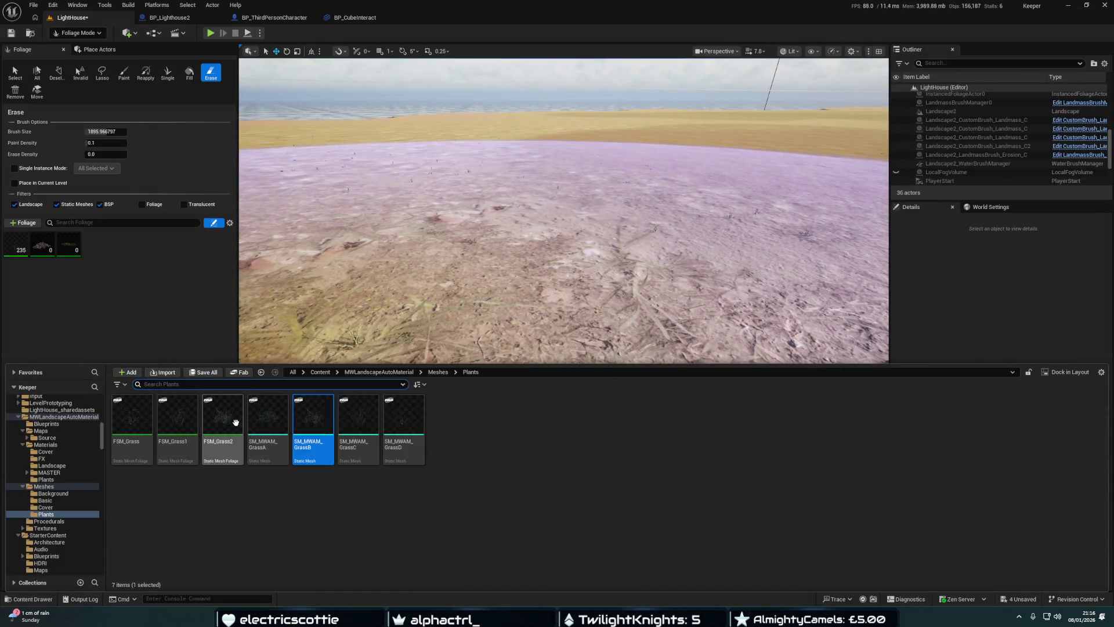
{"action": "key", "text": "ctrl+d"}
{"action": "key", "text": "Return"}
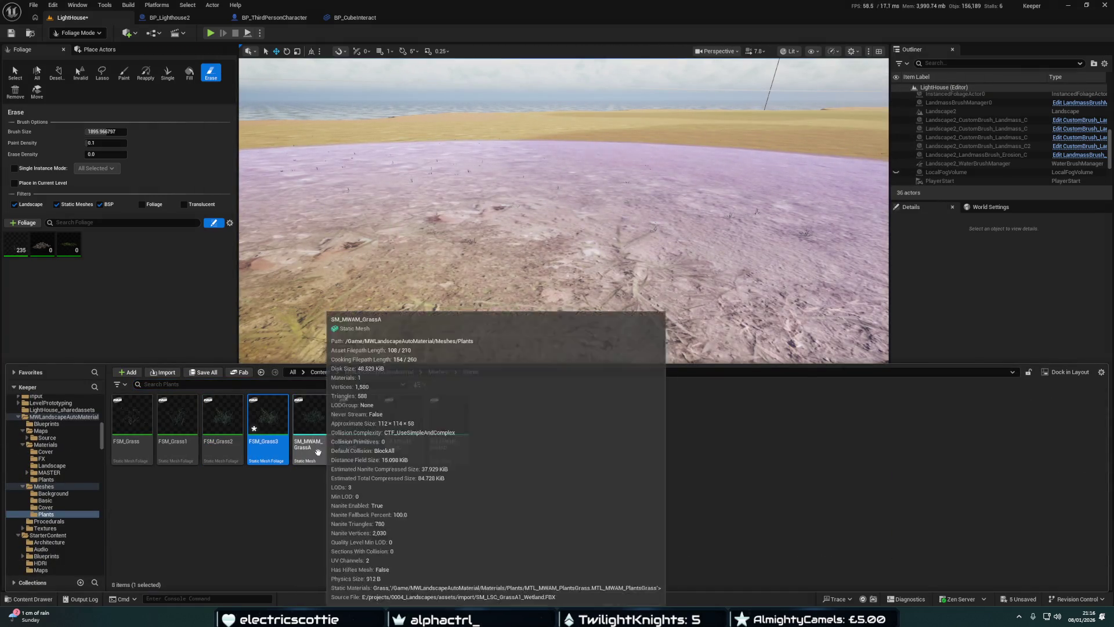
{"action": "key", "text": "Return"}
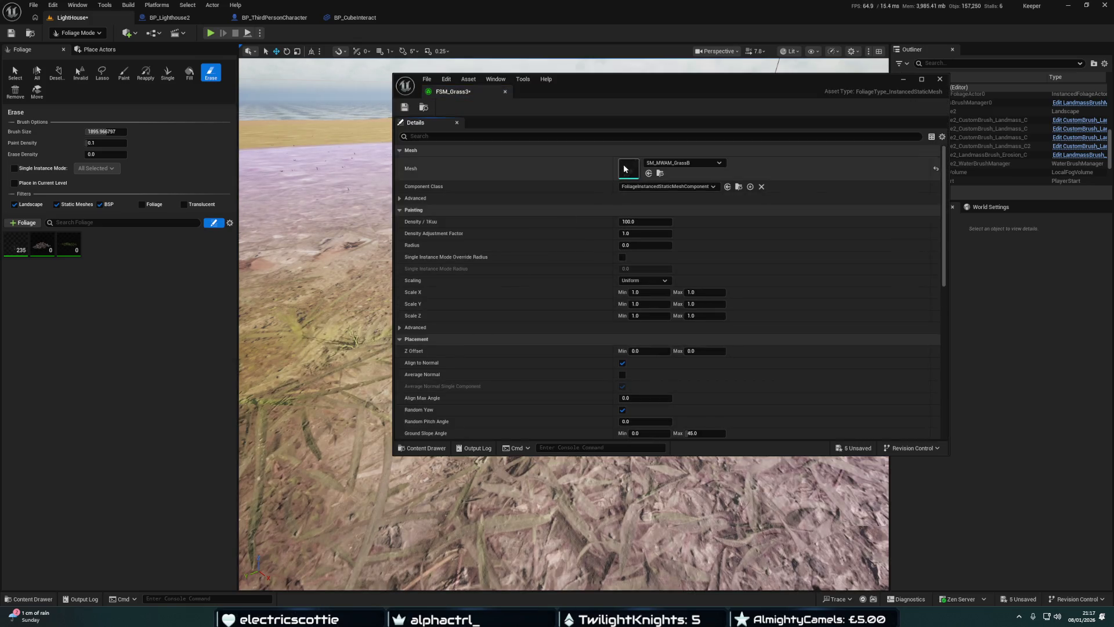
{"action": "left_click", "coordinate": [660, 174]}
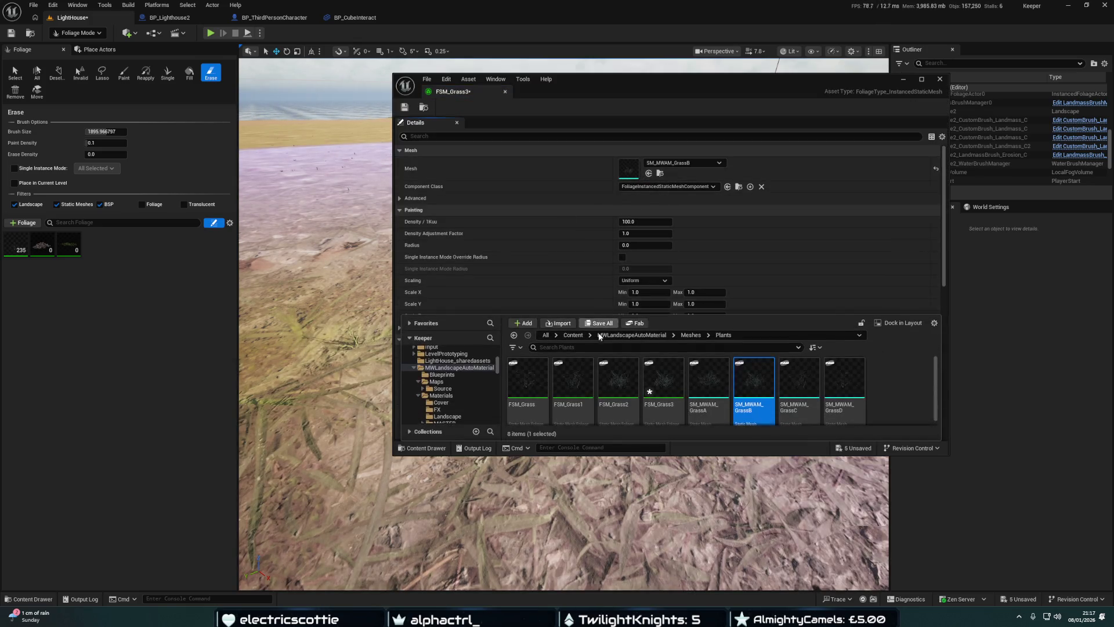
{"action": "left_click", "coordinate": [699, 380]}
{"action": "left_click", "coordinate": [649, 173]}
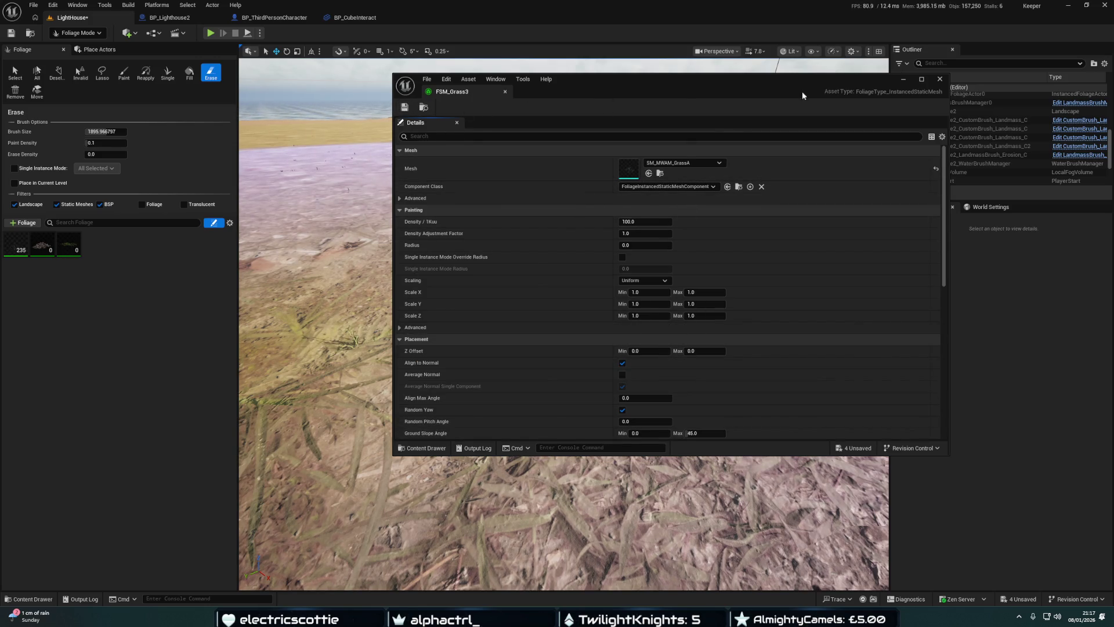
{"action": "left_click", "coordinate": [940, 79]}
{"action": "key", "text": "ctrl+space"}
{"action": "left_click", "coordinate": [177, 418]}
Add FSM_Grass1, FSM_Grass2 and FSM_Grass3 to the foliage palette together
{"action": "left_click", "coordinate": [273, 434], "text": "shift"}
{"action": "mouse_move", "coordinate": [272, 434]}
{"action": "left_mouse_down"}
{"action": "mouse_move", "coordinate": [161, 273]}
{"action": "mouse_move", "coordinate": [155, 296]}
{"action": "left_mouse_up"}
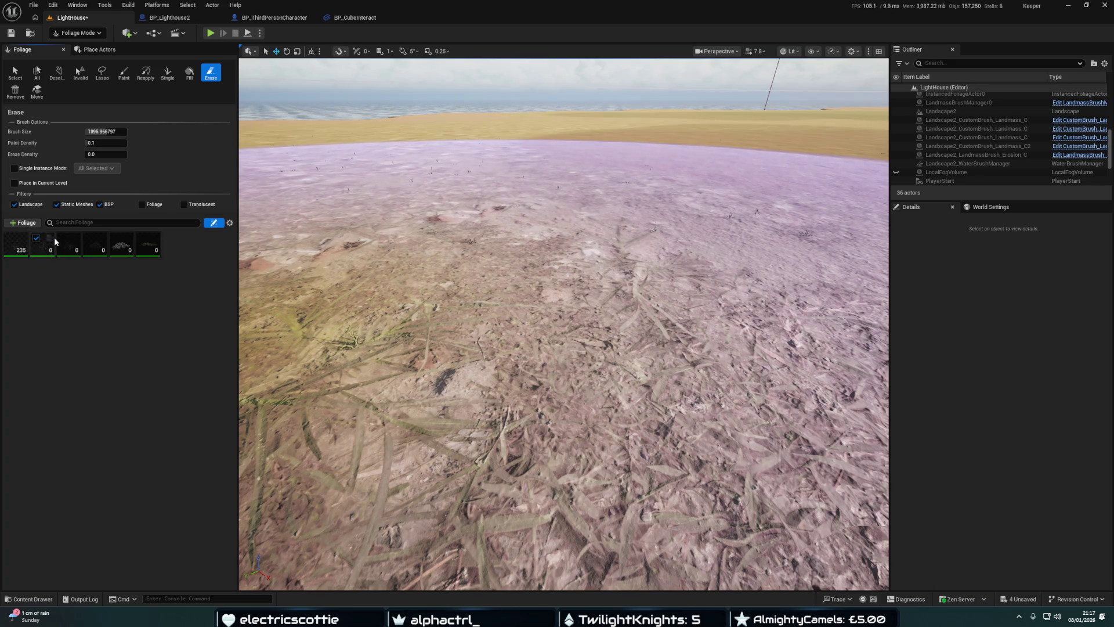
{"action": "mouse_move", "coordinate": [557, 325]}
{"action": "left_mouse_down"}
{"action": "mouse_move", "coordinate": [557, 348]}
{"action": "mouse_move", "coordinate": [557, 313]}
{"action": "left_mouse_up"}
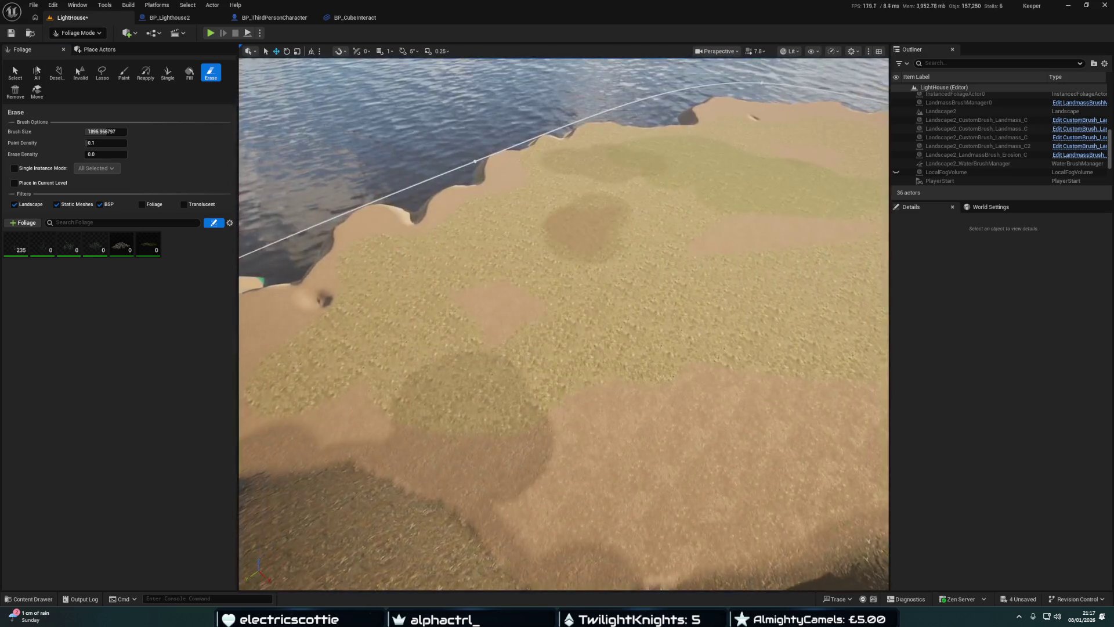
Select FSM_Grass in the palette and review its settings
{"action": "left_click", "coordinate": [21, 243]}
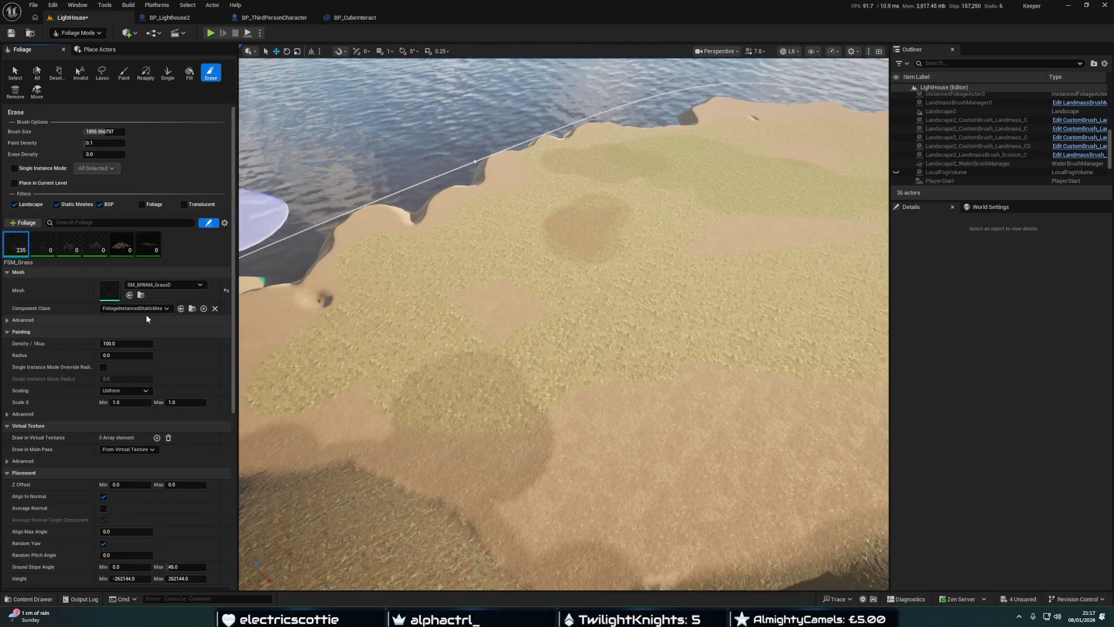
{"action": "scroll", "coordinate": [138, 325], "scroll_direction": "down", "scroll_amount": 2}
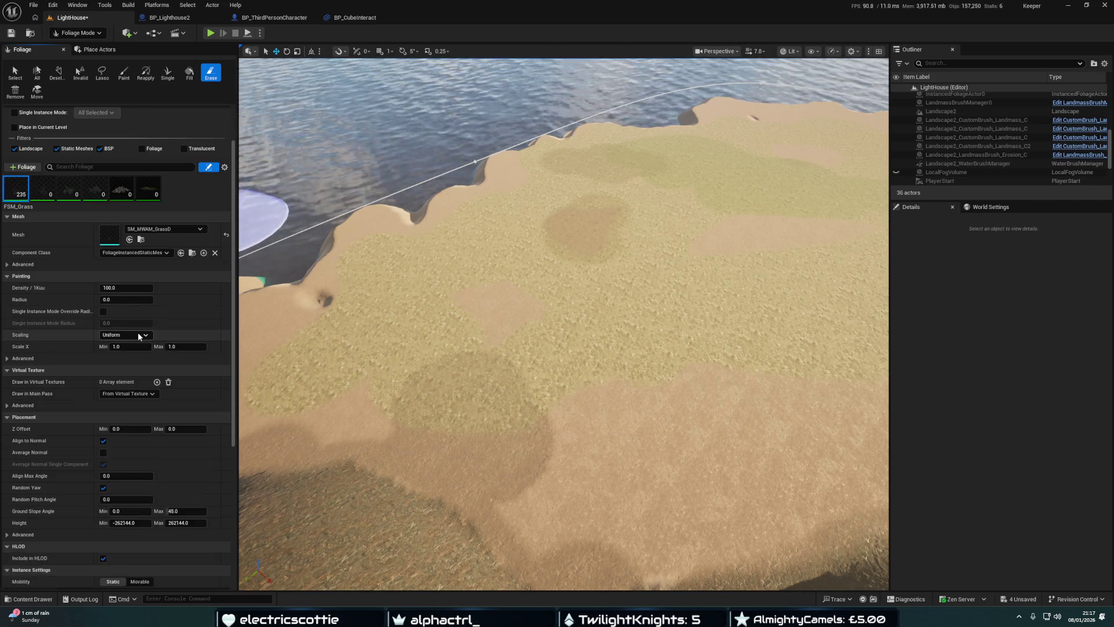
{"action": "scroll", "coordinate": [138, 335], "scroll_direction": "down", "scroll_amount": 1}
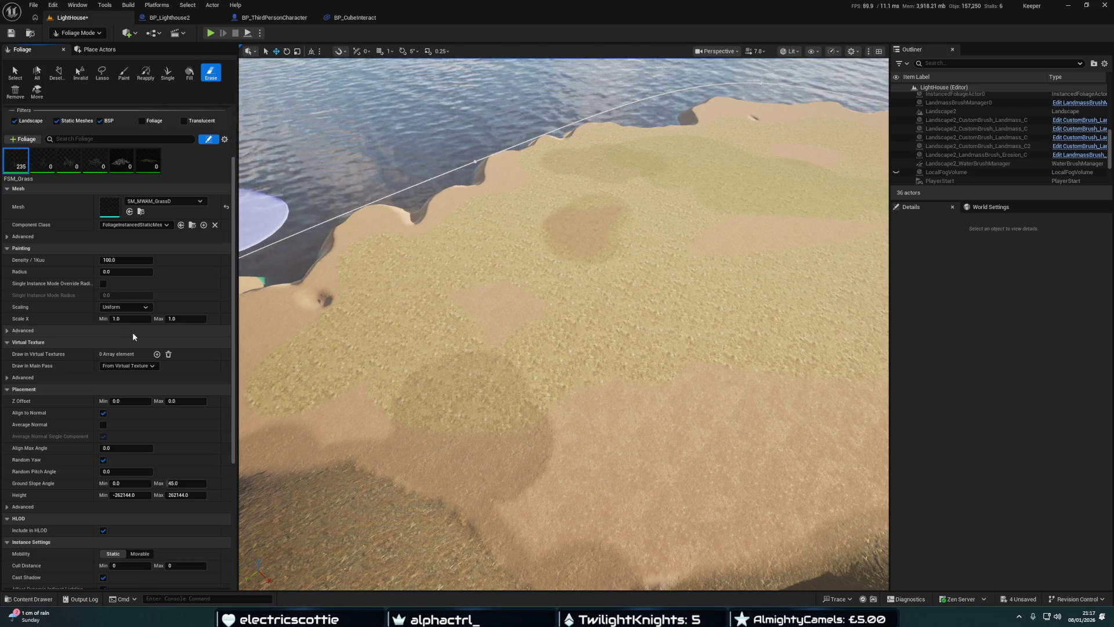
{"action": "scroll", "coordinate": [130, 333], "scroll_direction": "down", "scroll_amount": 2}
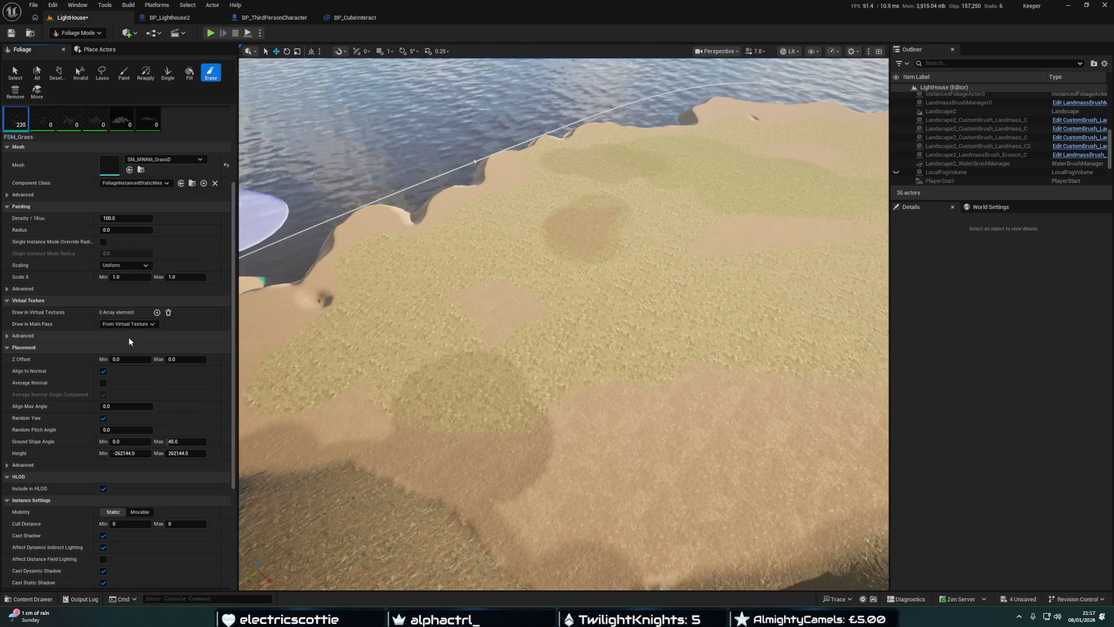
{"action": "scroll", "coordinate": [122, 329], "scroll_direction": "down", "scroll_amount": 1}
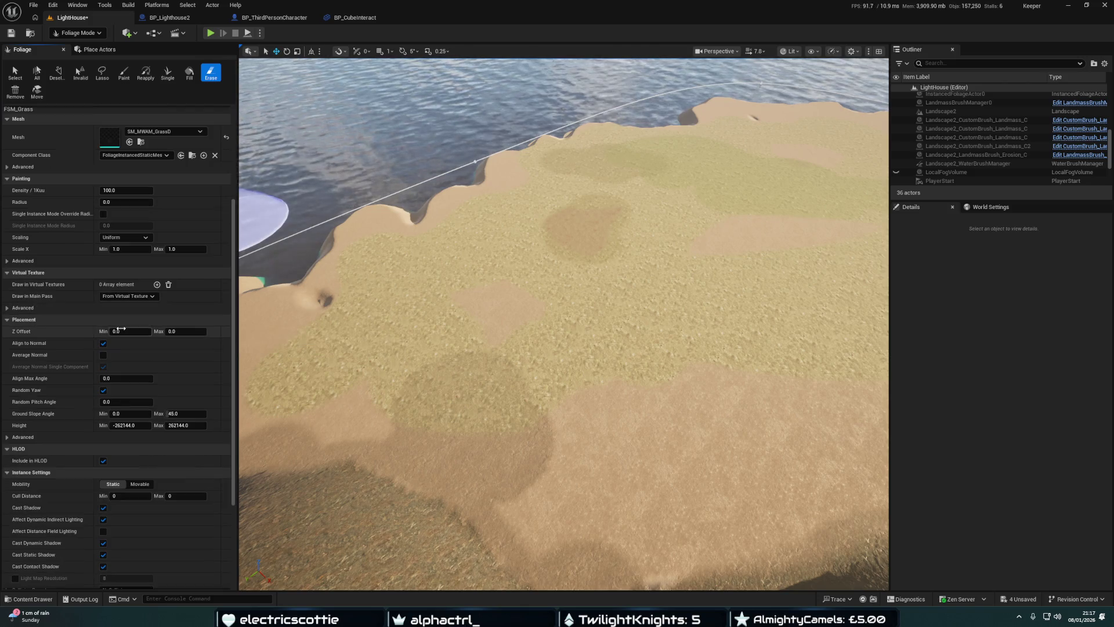
{"action": "scroll", "coordinate": [118, 318], "scroll_direction": "up", "scroll_amount": 5}
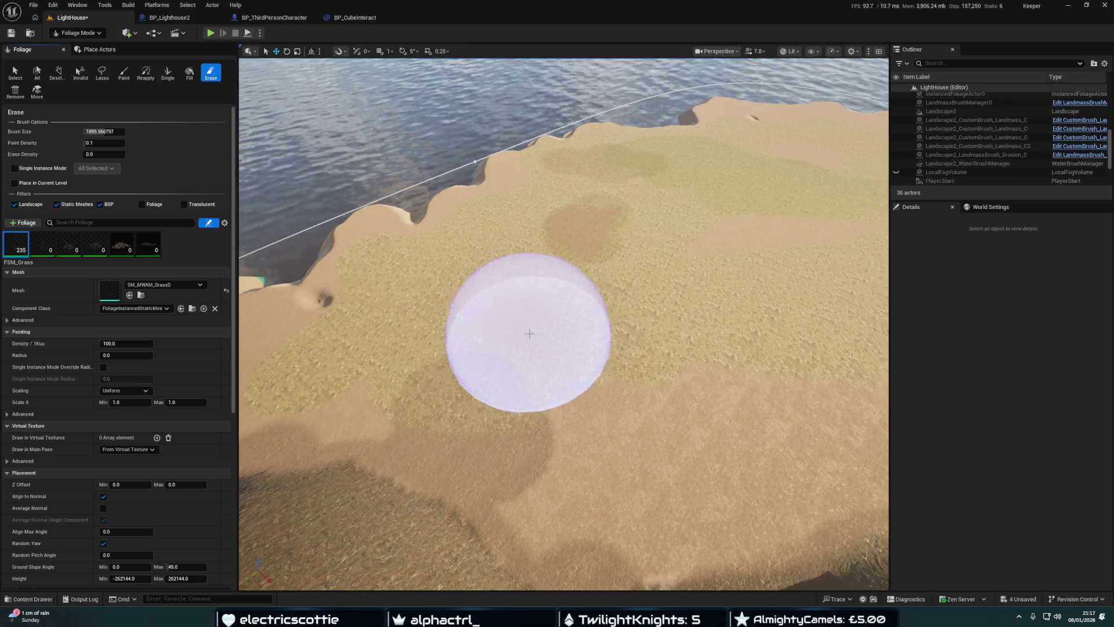
{"action": "scroll", "coordinate": [531, 323], "scroll_direction": "up", "scroll_amount": 3}
{"action": "scroll", "coordinate": [576, 378], "scroll_direction": "down", "scroll_amount": 5}
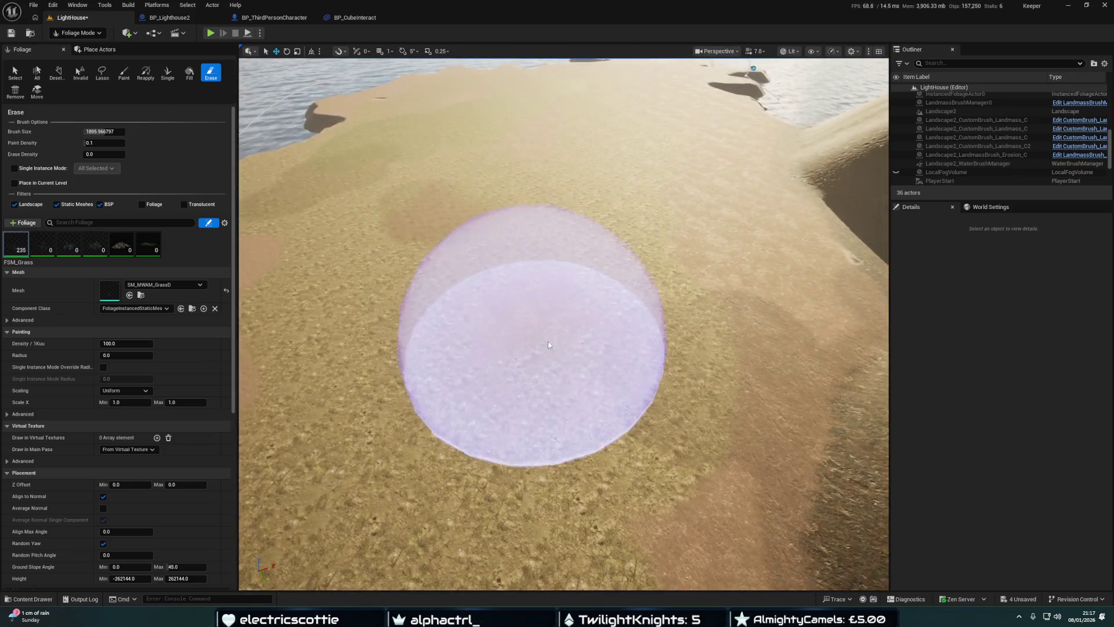
Paint clumps of the grass types across the sandy shore and lower the camera to beach level
{"action": "mouse_move", "coordinate": [573, 308]}
{"action": "left_mouse_down"}
{"action": "mouse_move", "coordinate": [668, 406]}
{"action": "mouse_move", "coordinate": [667, 301]}
{"action": "mouse_move", "coordinate": [533, 400]}
{"action": "mouse_move", "coordinate": [485, 348]}
{"action": "mouse_move", "coordinate": [547, 270]}
{"action": "left_mouse_up"}
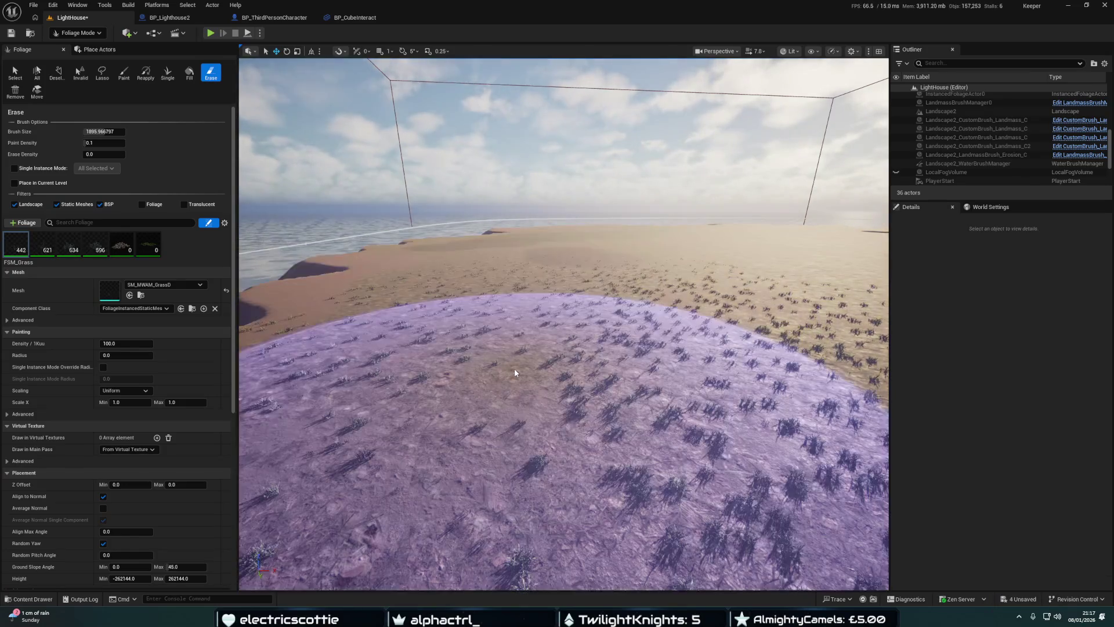
{"action": "mouse_move", "coordinate": [516, 370]}
{"action": "left_mouse_down"}
{"action": "mouse_move", "coordinate": [511, 290]}
{"action": "mouse_move", "coordinate": [522, 429]}
{"action": "left_mouse_up"}
{"action": "right_click", "coordinate": [510, 422]}
{"action": "mouse_move", "coordinate": [535, 453]}
{"action": "left_click", "coordinate": [482, 411]}
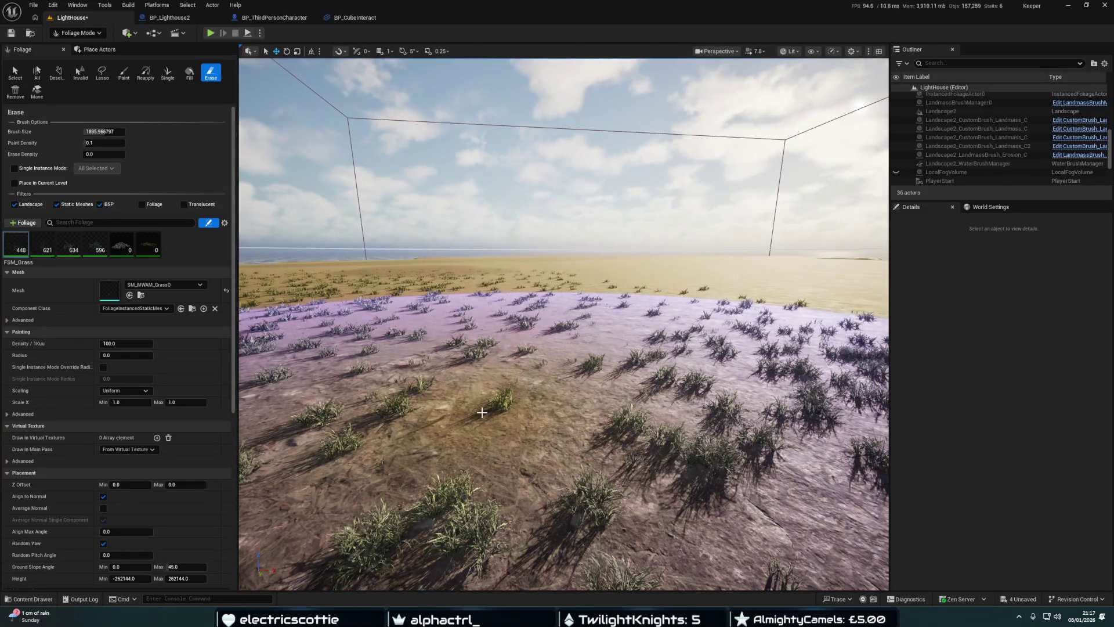
Switch to Selection Mode, Play From Here on the beach, and walk the character forward
{"action": "key", "text": "shift+1"}
{"action": "right_click", "coordinate": [483, 413]}
{"action": "left_click", "coordinate": [524, 395]}
{"action": "key", "text": "w"}
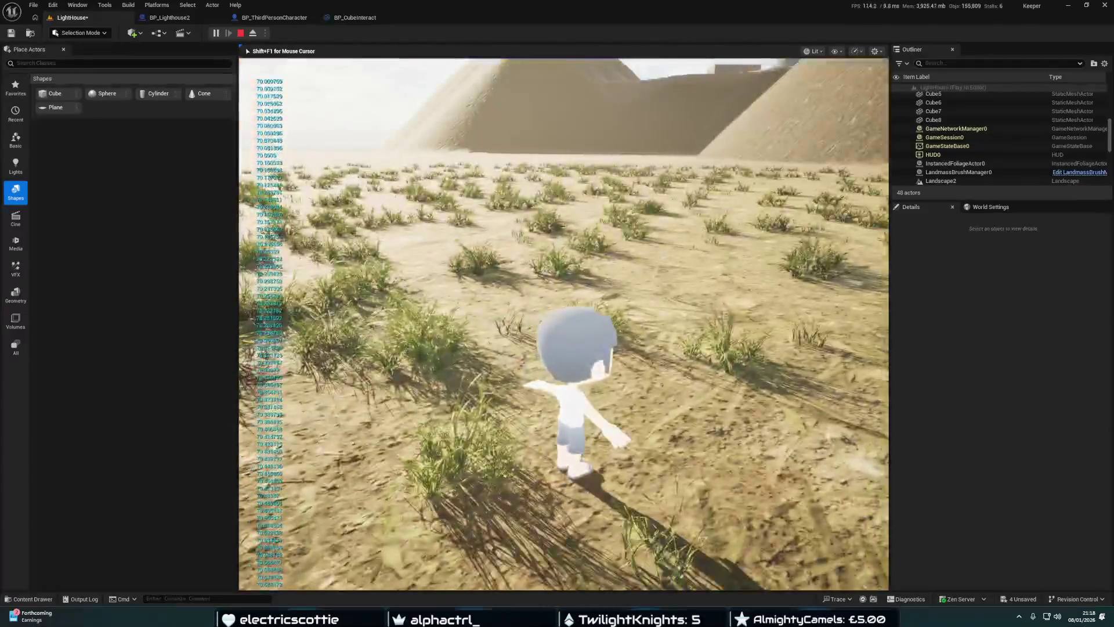
End the play test and save the four modified assets along with the level
{"action": "key", "text": "Escape"}
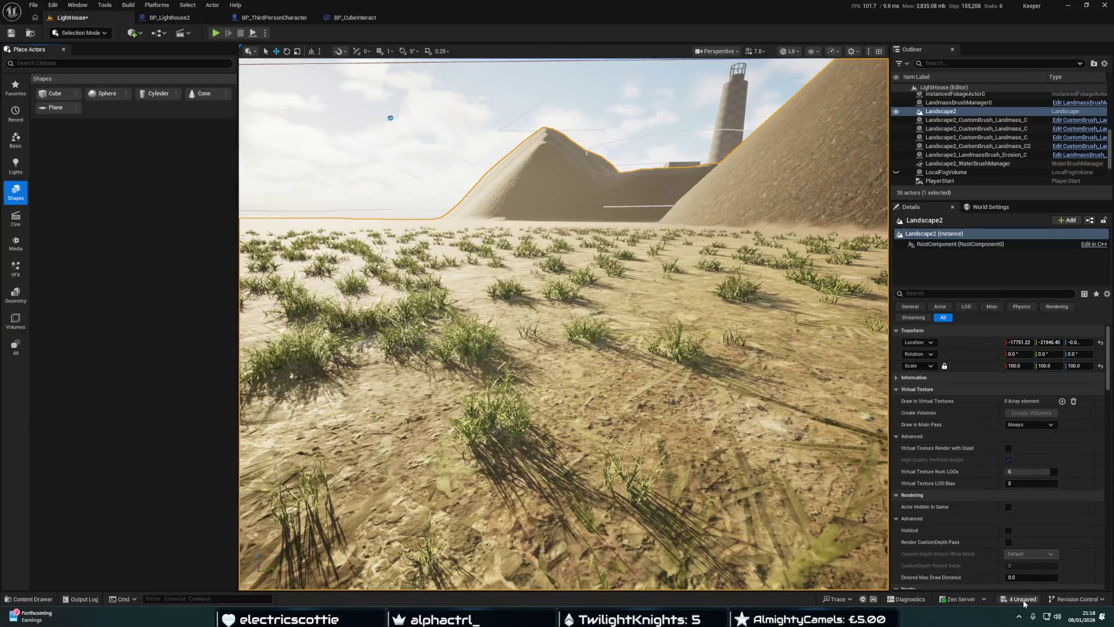
{"action": "key", "text": "ctrl+shift+s"}
{"action": "left_click", "coordinate": [639, 409]}
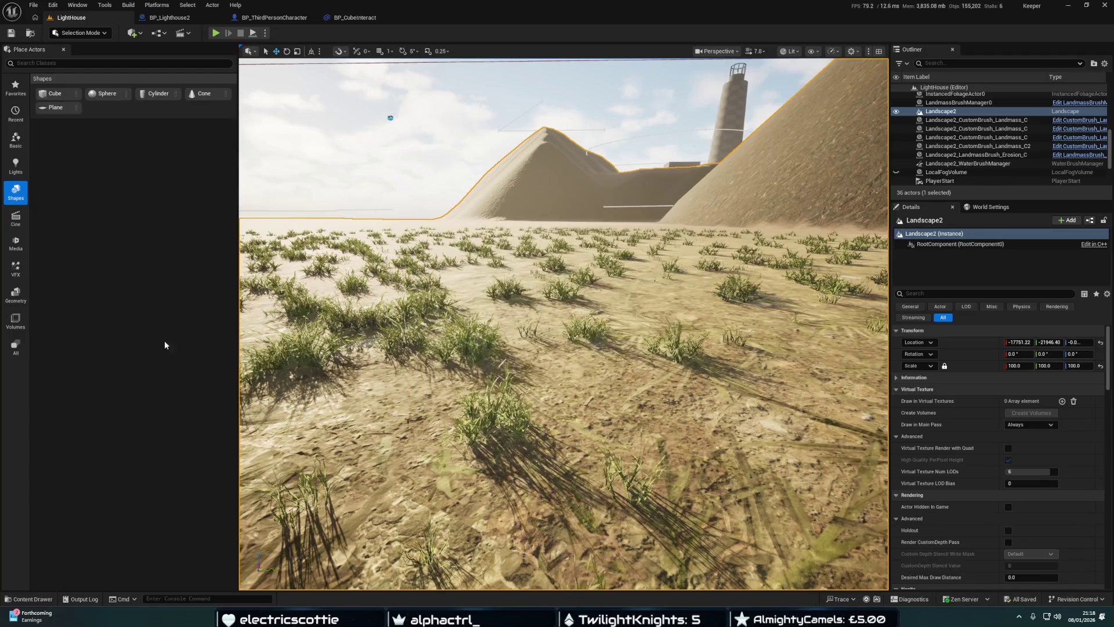